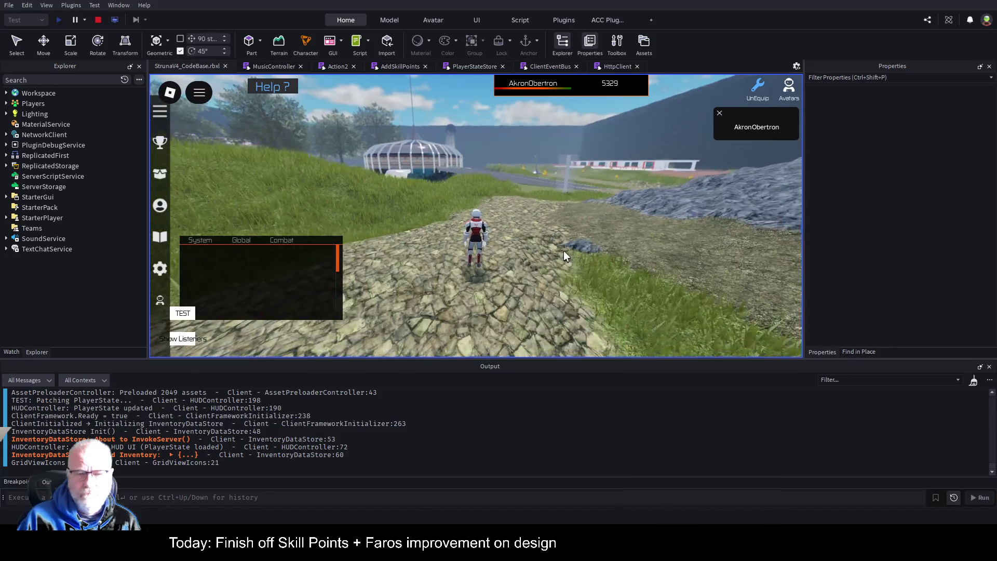
Run the character forward up the rocky hill, across it, and along the grassy path
key("w")
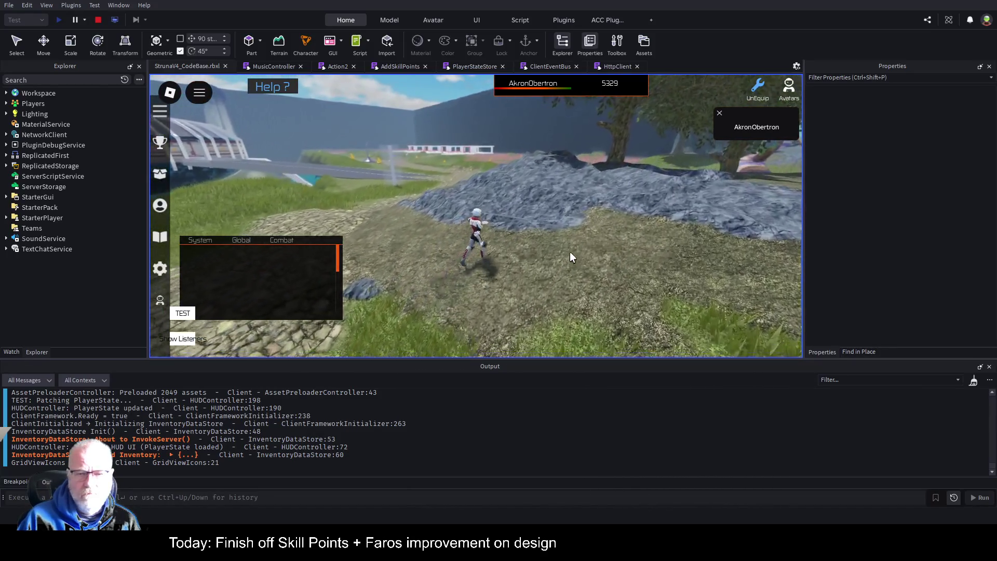
key("w")
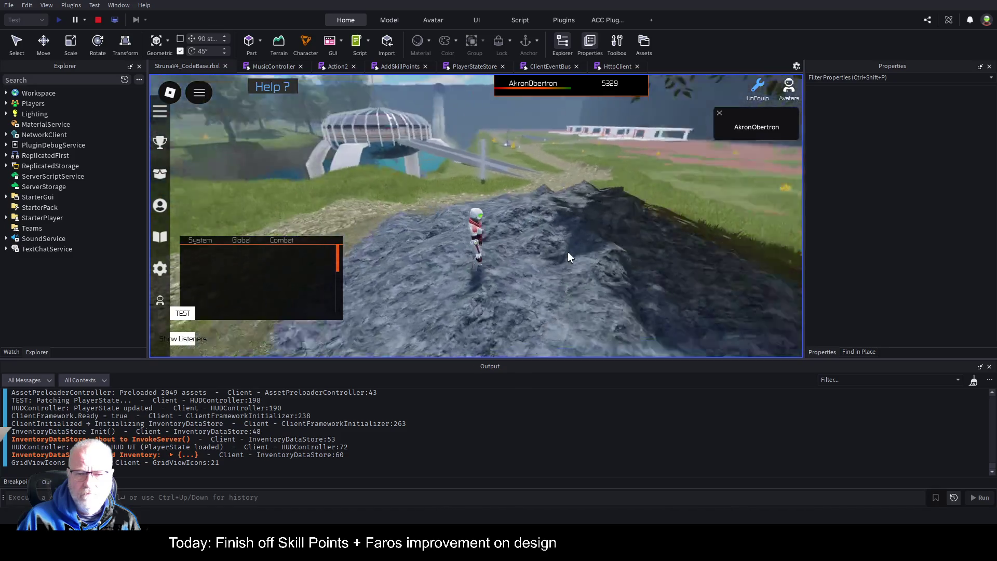
key("w")
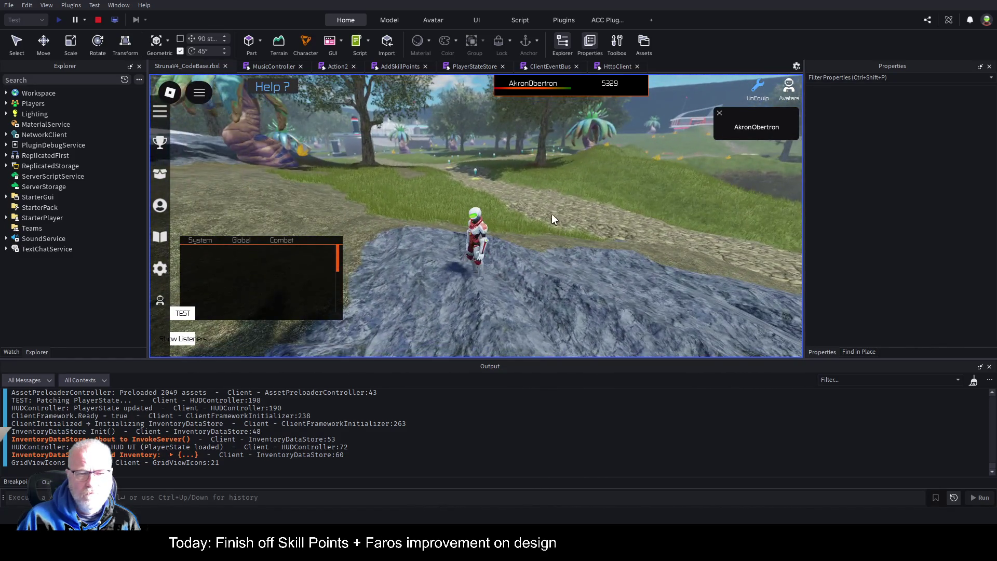
key("w")
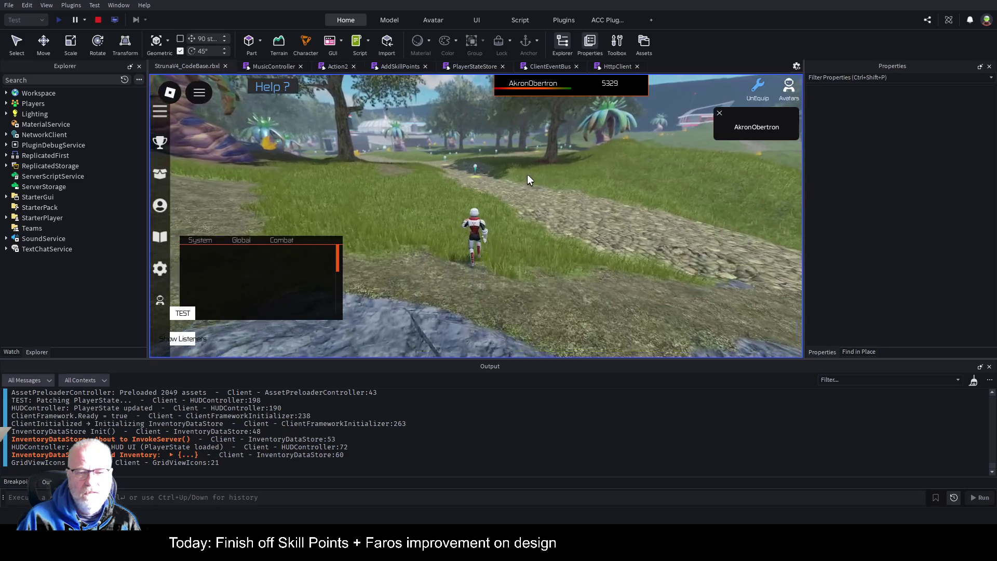
key("w")
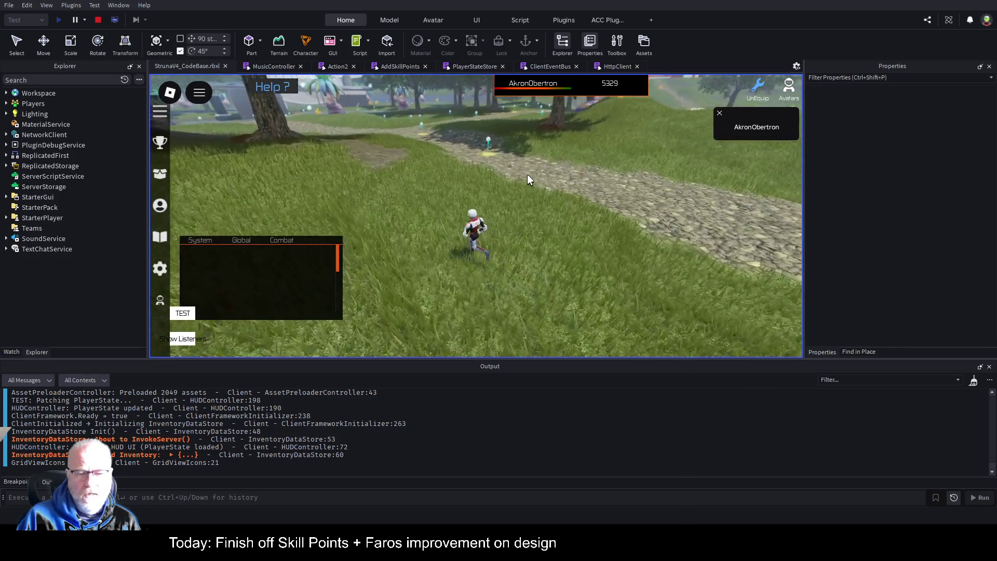
key("w")
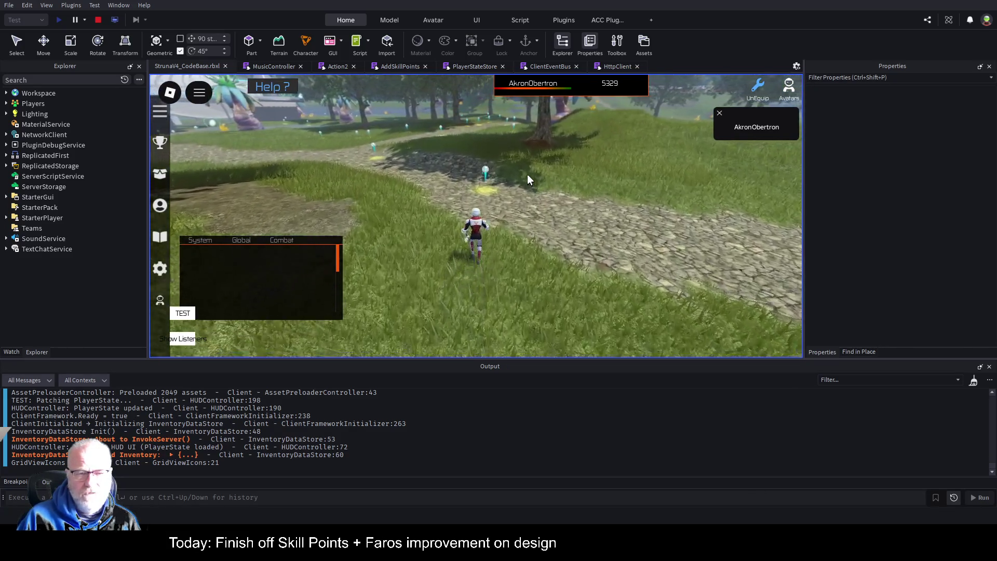
scroll(527, 173, "up", 2)
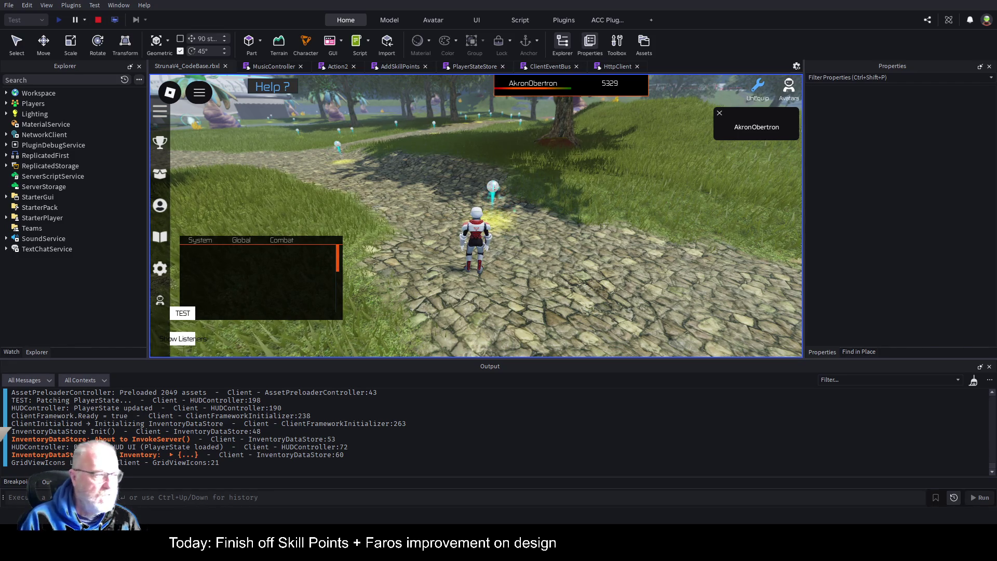
type("E")
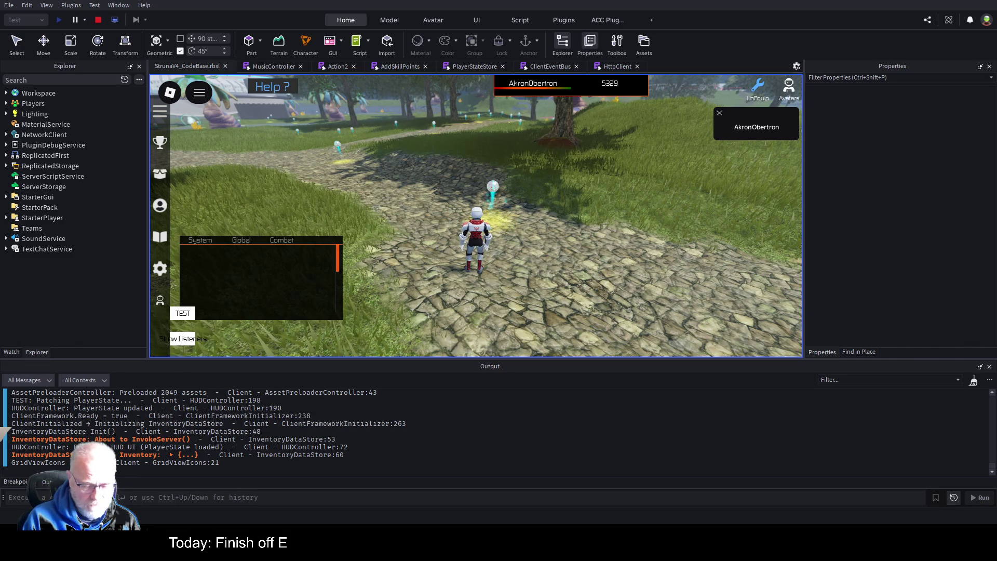
type("xstraction formula")
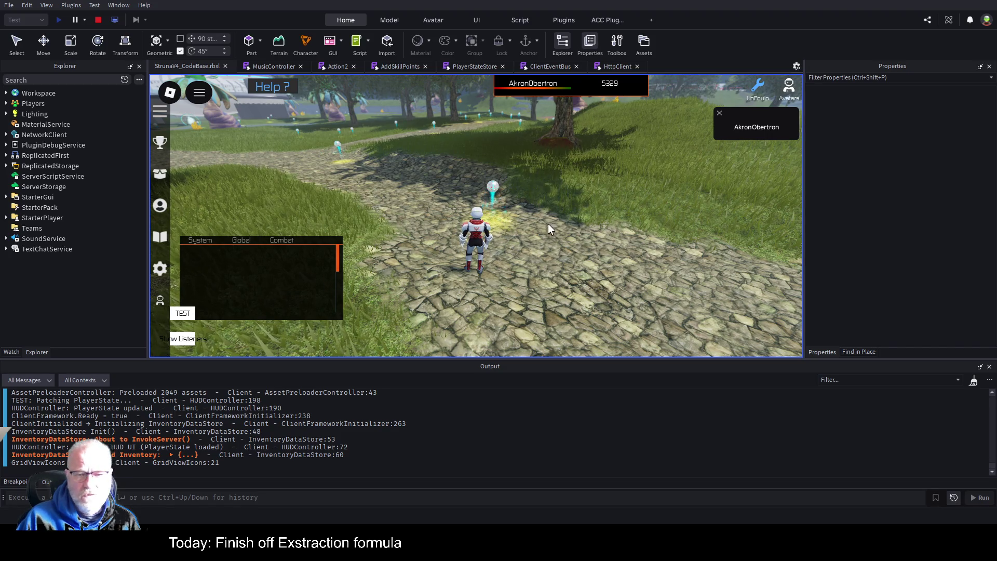
scroll(575, 238, "up", 3)
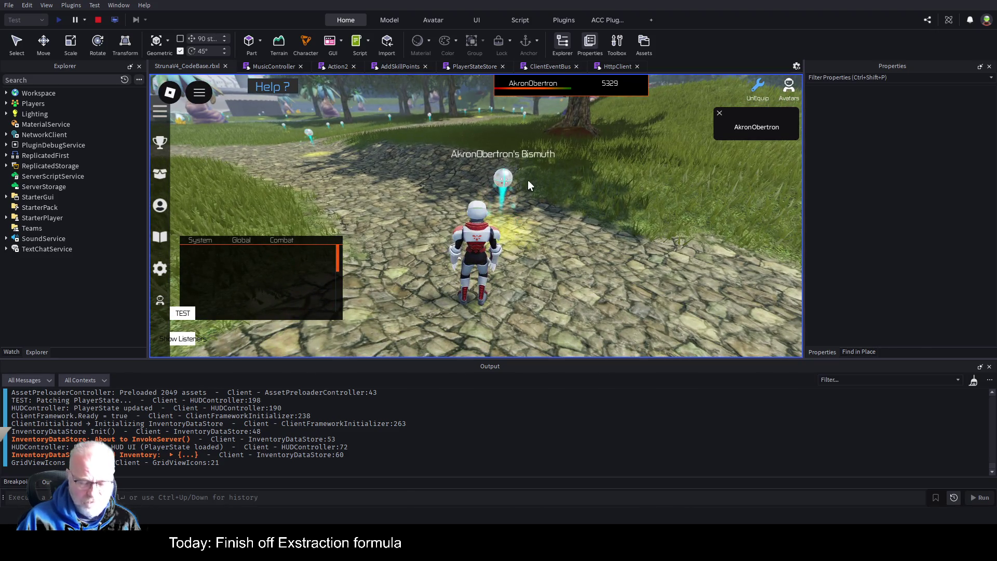
key("i")
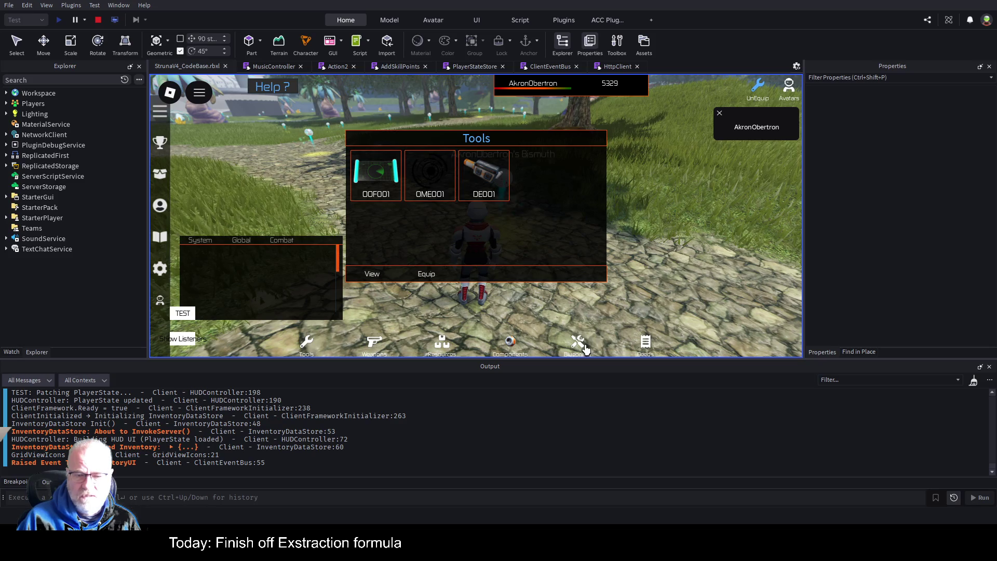
Switch the inventory from Blueprints to Resources, then to the Deeds category
left_click(584, 346)
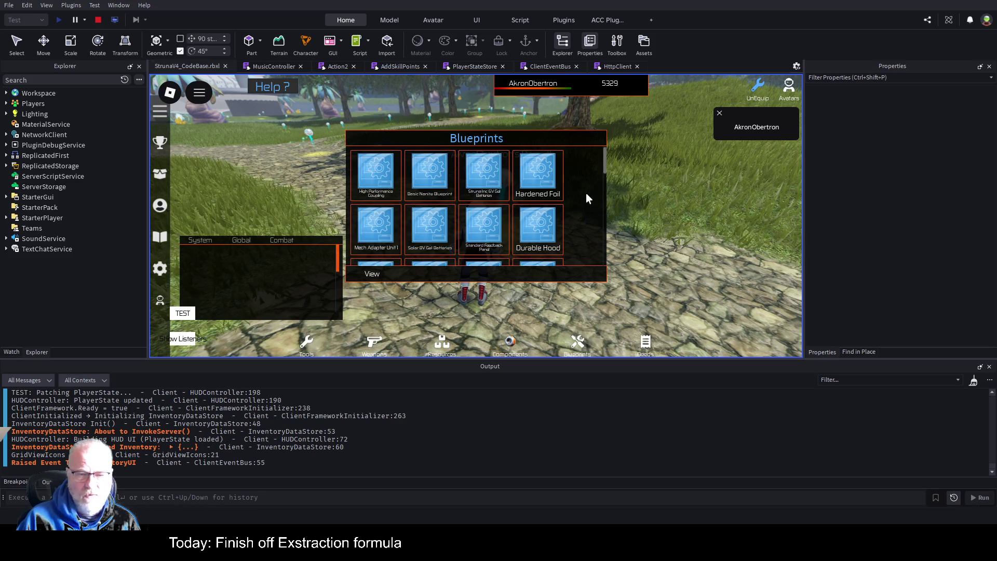
scroll(579, 191, "down", 5)
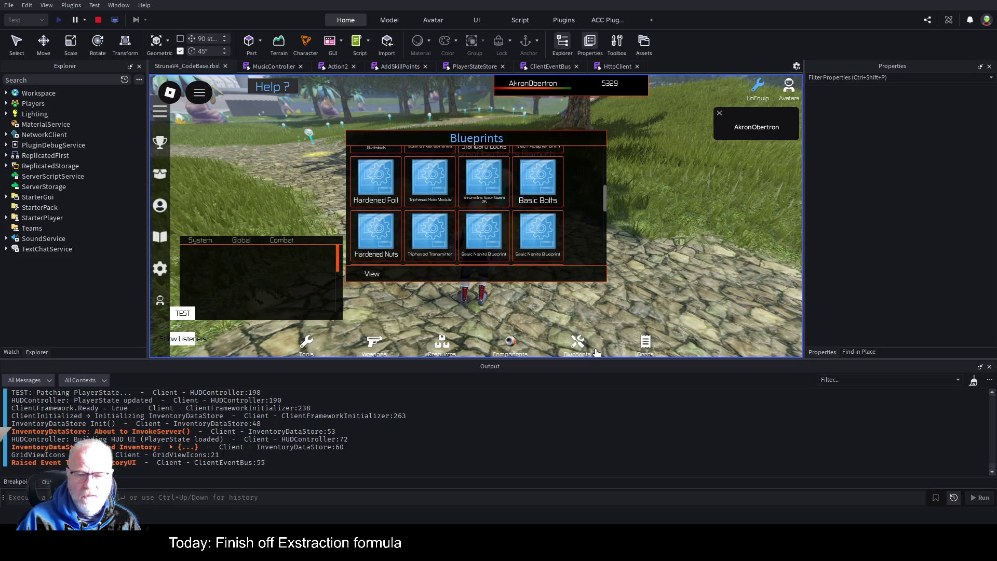
left_click(444, 346)
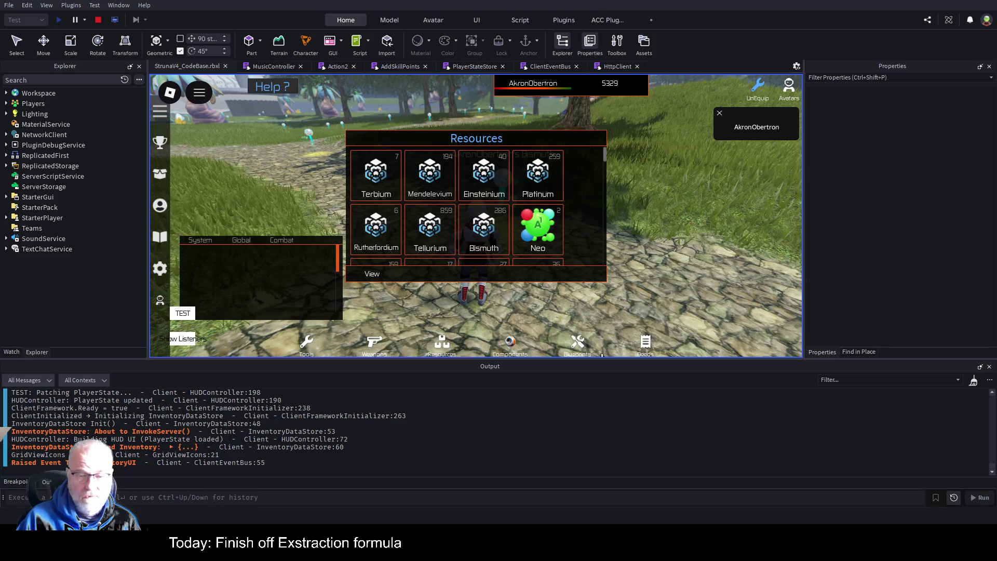
left_click(651, 346)
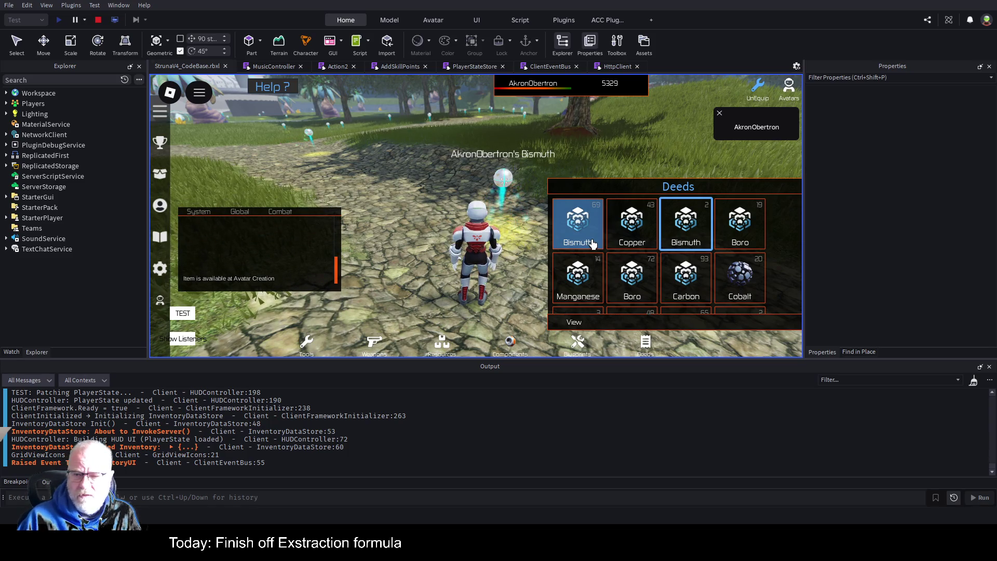
Select the Bismuth deeds showing 65, 2, 12, 17 and 18 in the Deeds grid
scroll(716, 262, "down", 2)
left_click(696, 235)
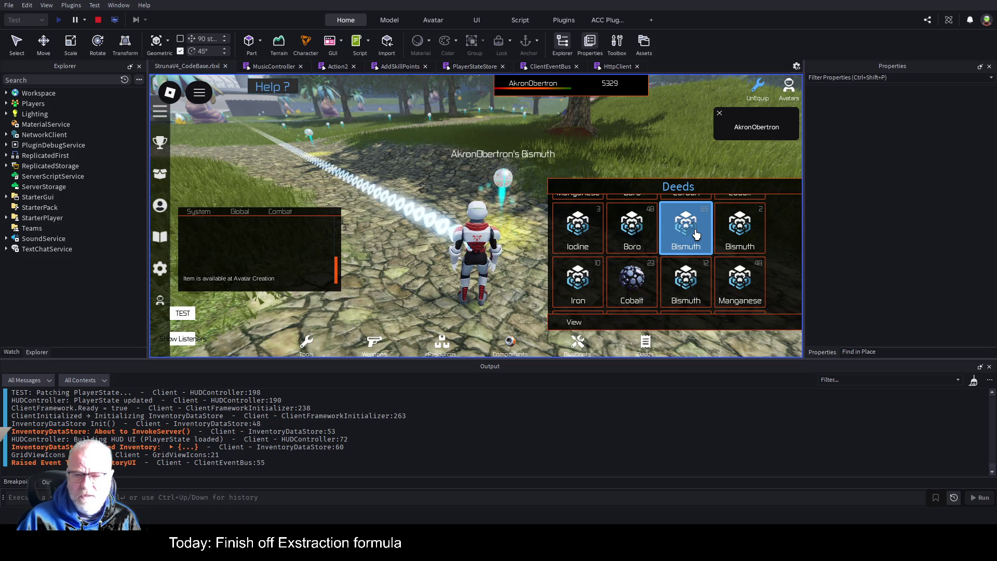
left_click(739, 229)
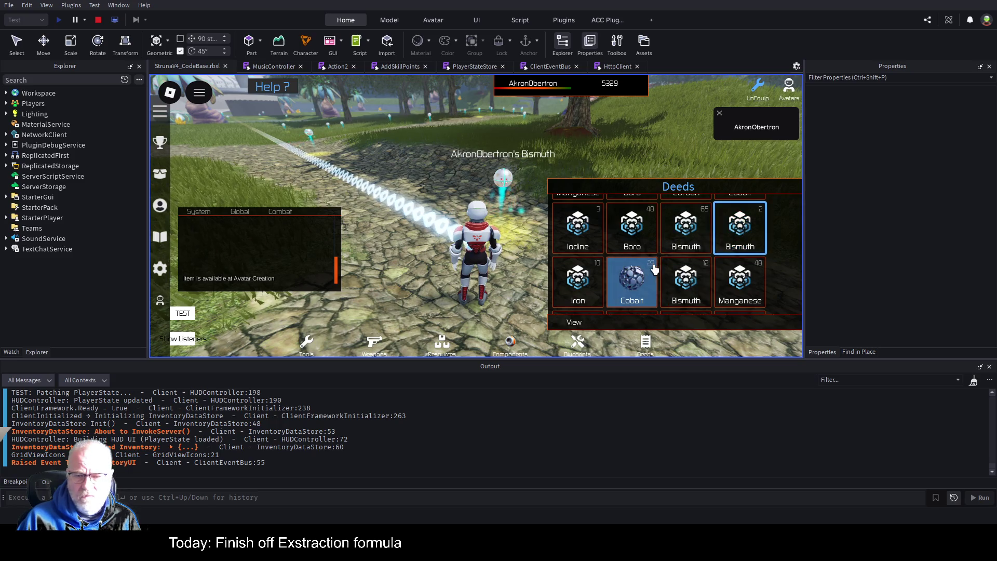
left_click(694, 285)
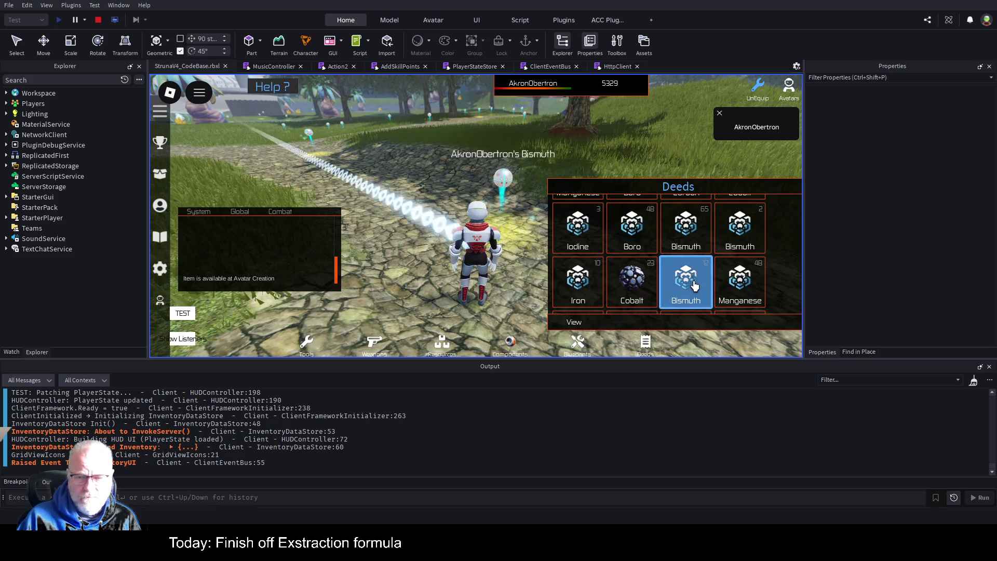
scroll(695, 282, "down", 2)
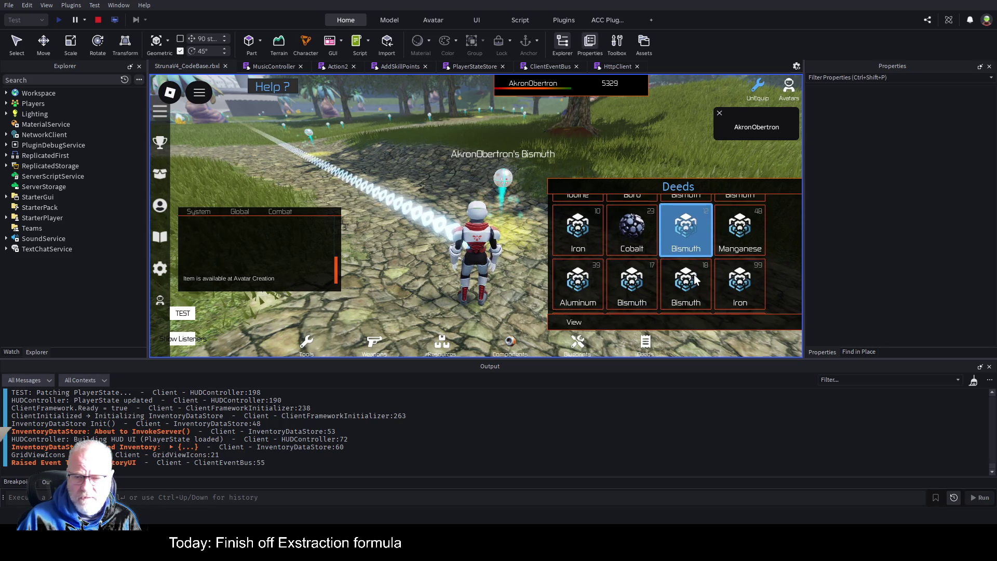
left_click(652, 287)
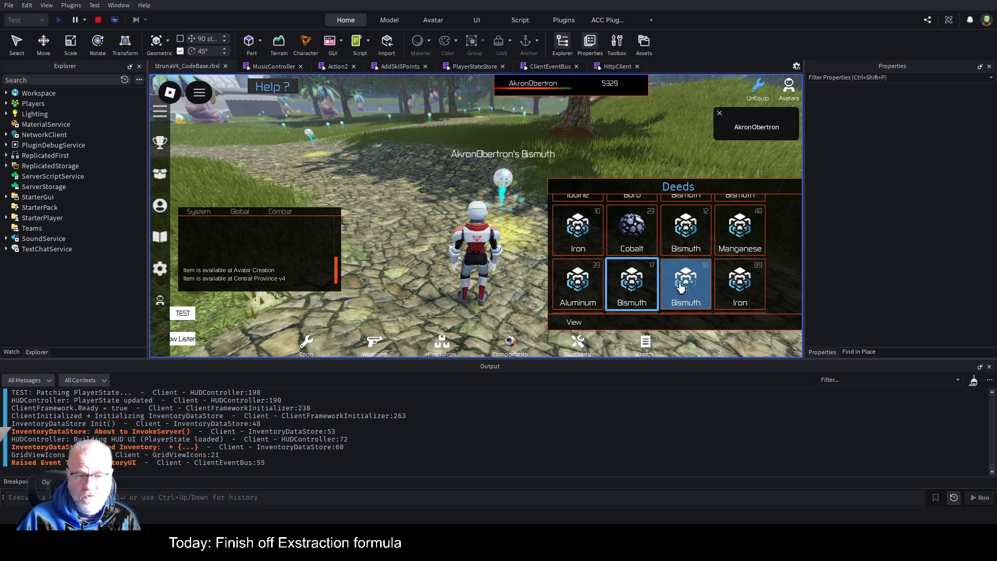
left_click(681, 288)
Select the Bismuth 94 deed, the first Bismuth deed in the row, the Iodine deed and Bismuth 14
scroll(681, 288, "down", 2)
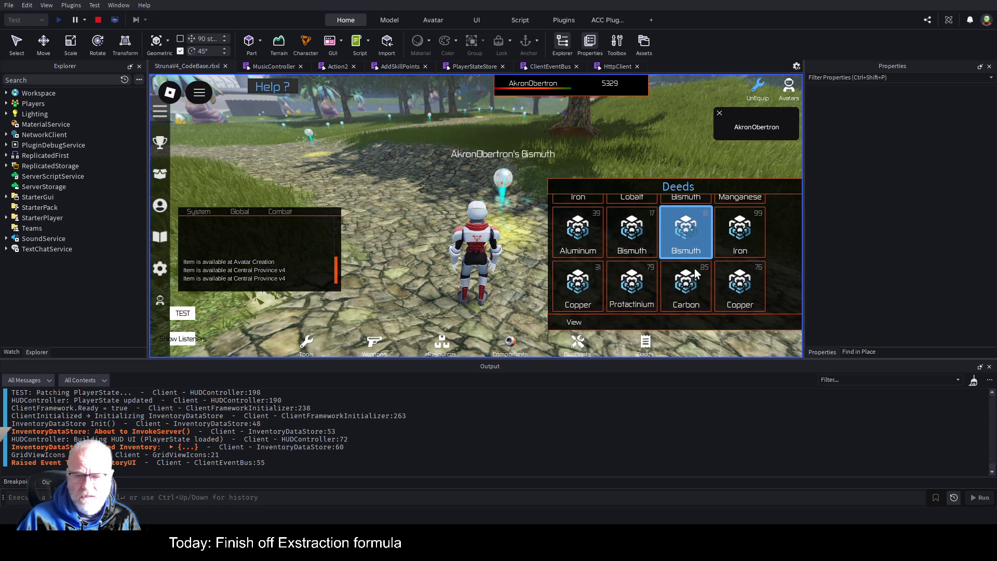
scroll(696, 293, "down", 4)
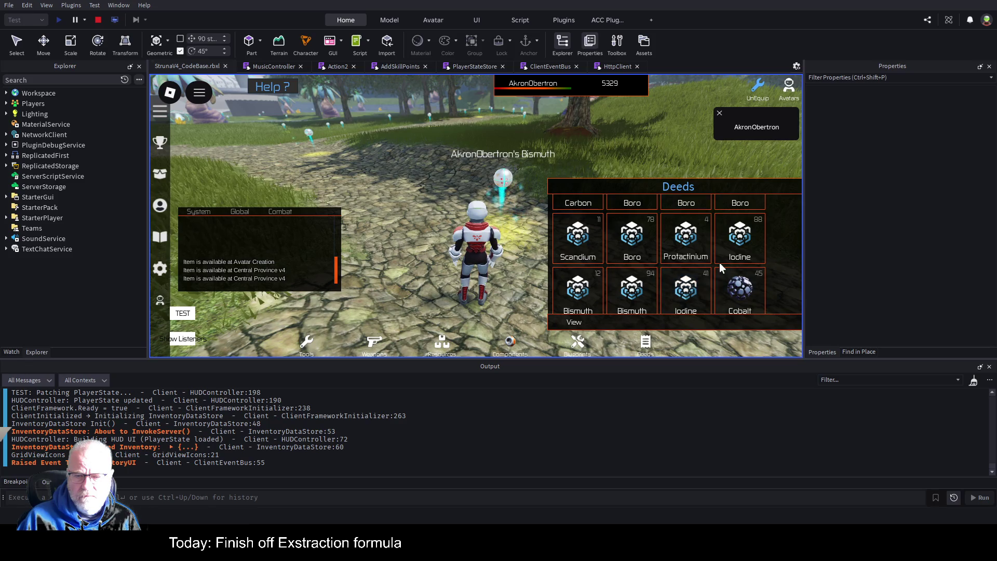
left_click(637, 302)
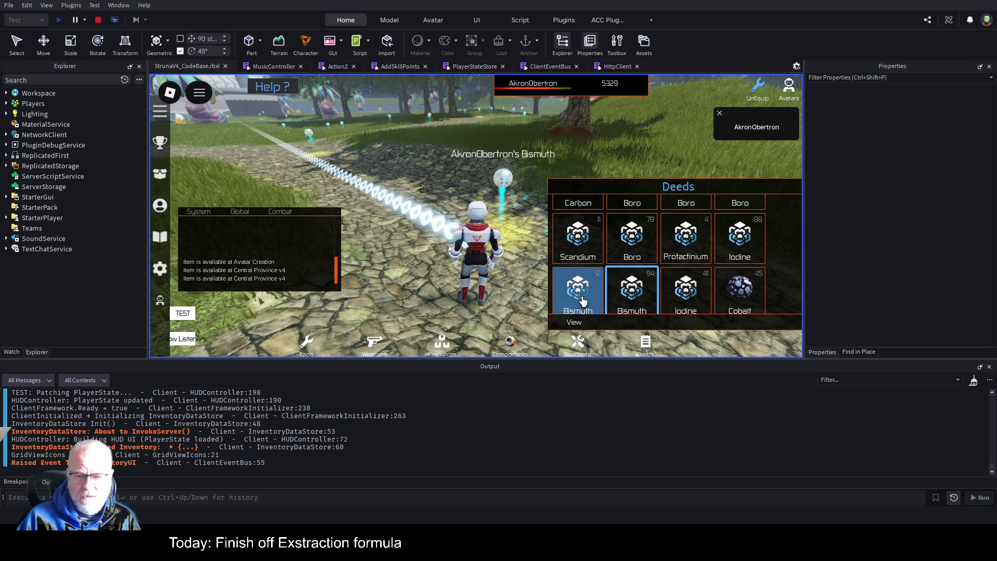
left_click(605, 295)
scroll(649, 281, "down", 3)
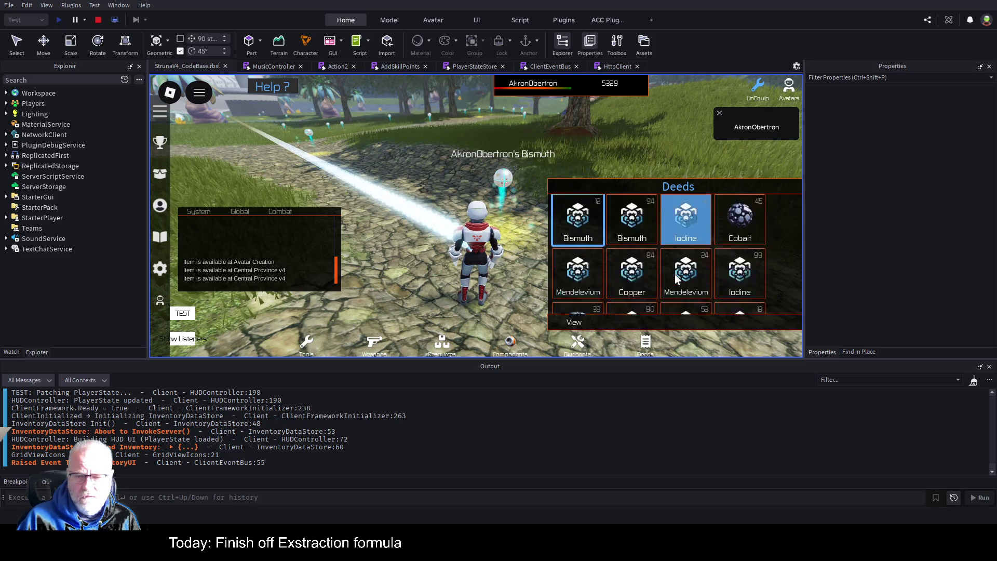
left_click(735, 272)
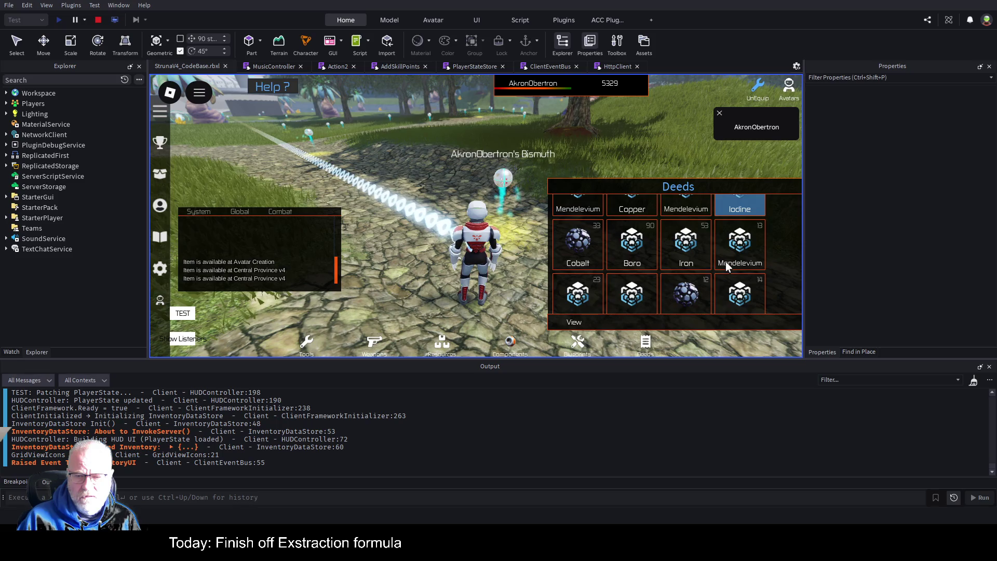
scroll(727, 267, "down", 1)
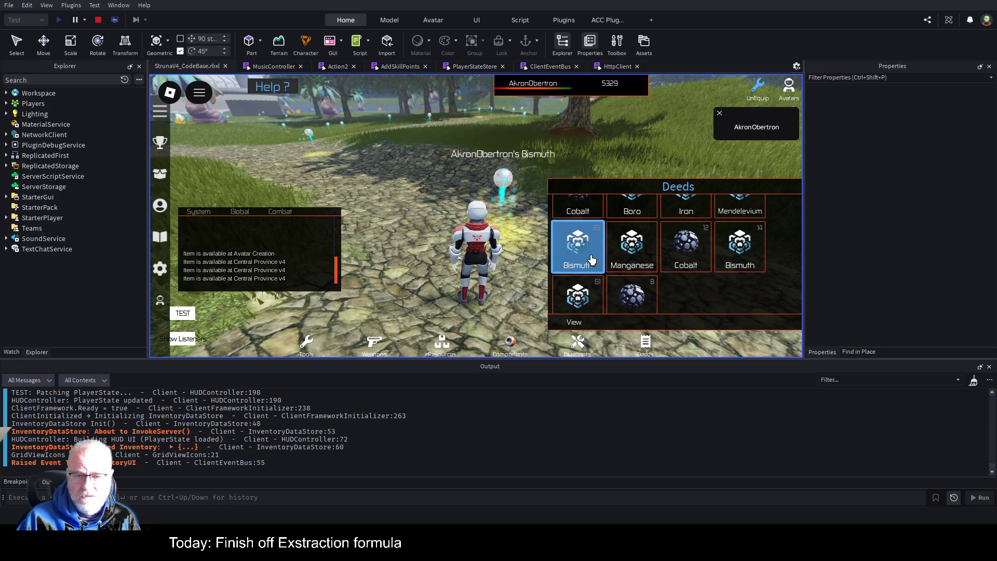
left_click(743, 262)
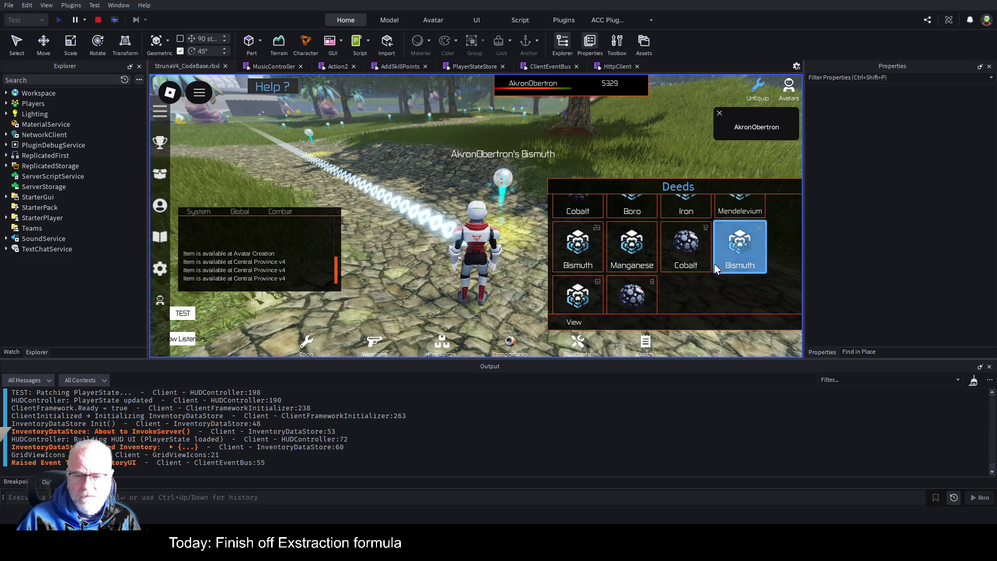
Select the Iron deed and the Bismuth (18) deed, then switch the inventory back to Tools
scroll(724, 263, "down", 1)
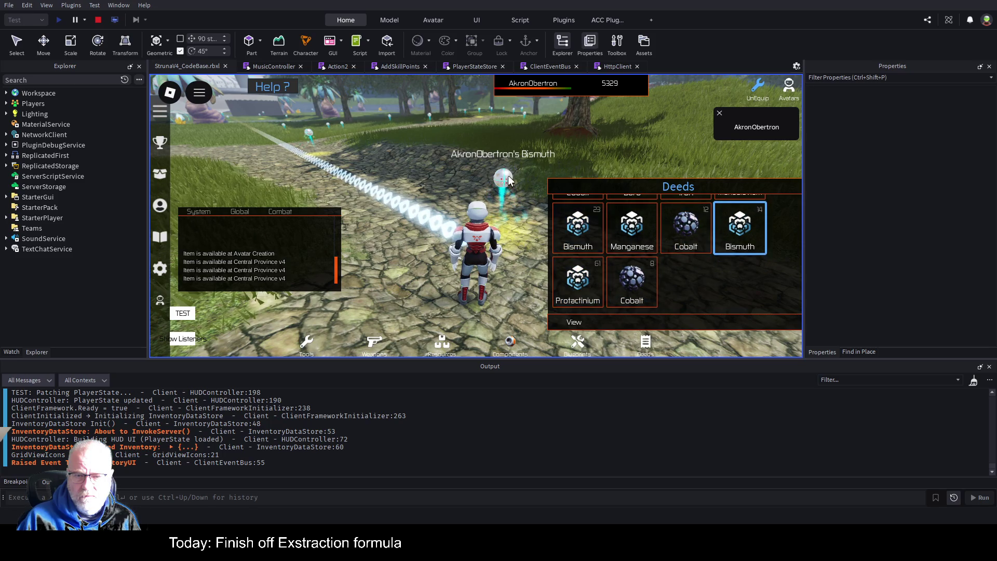
scroll(653, 254, "up", 2)
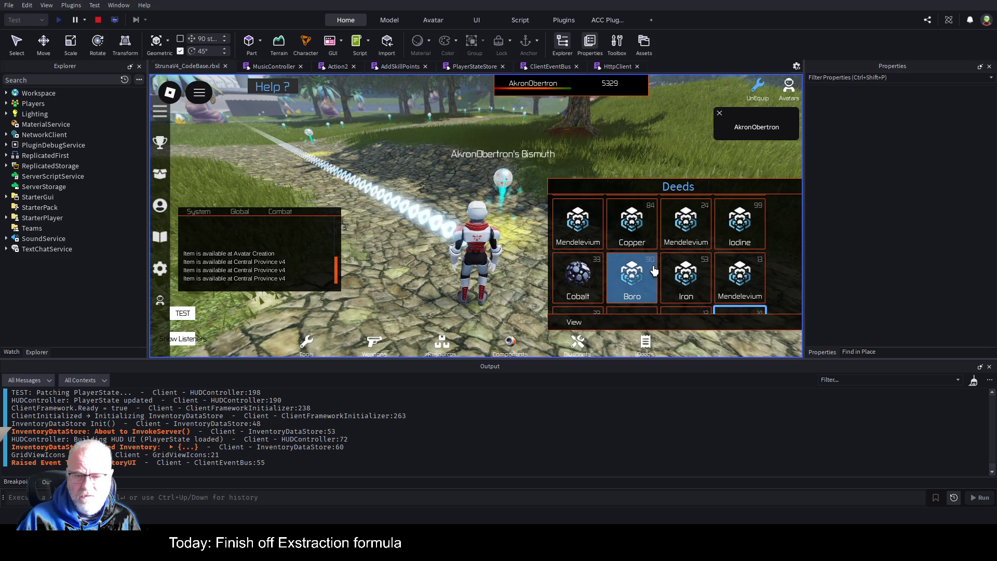
left_click(685, 275)
scroll(688, 276, "up", 1)
scroll(777, 259, "up", 2)
scroll(777, 260, "up", 1)
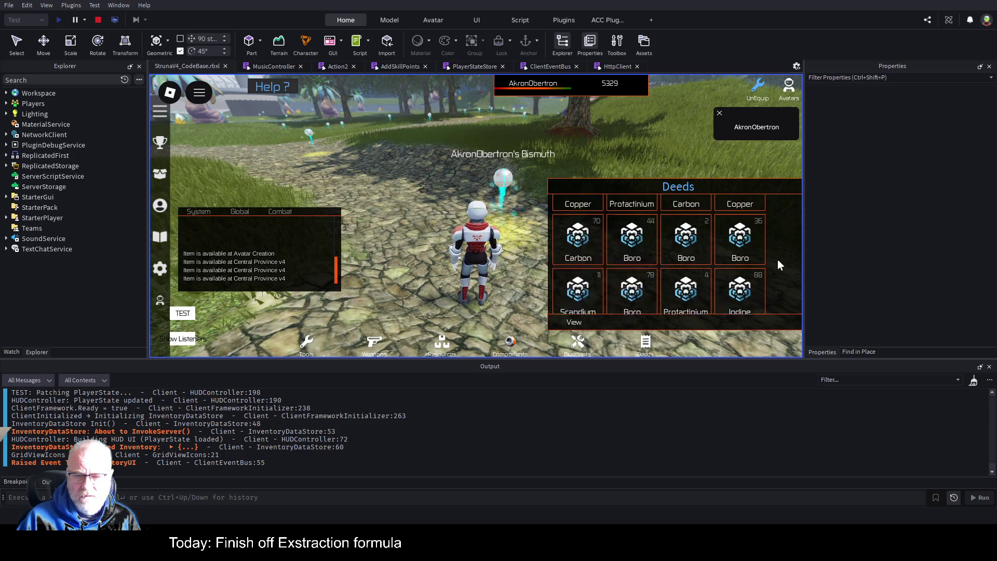
scroll(778, 259, "up", 1)
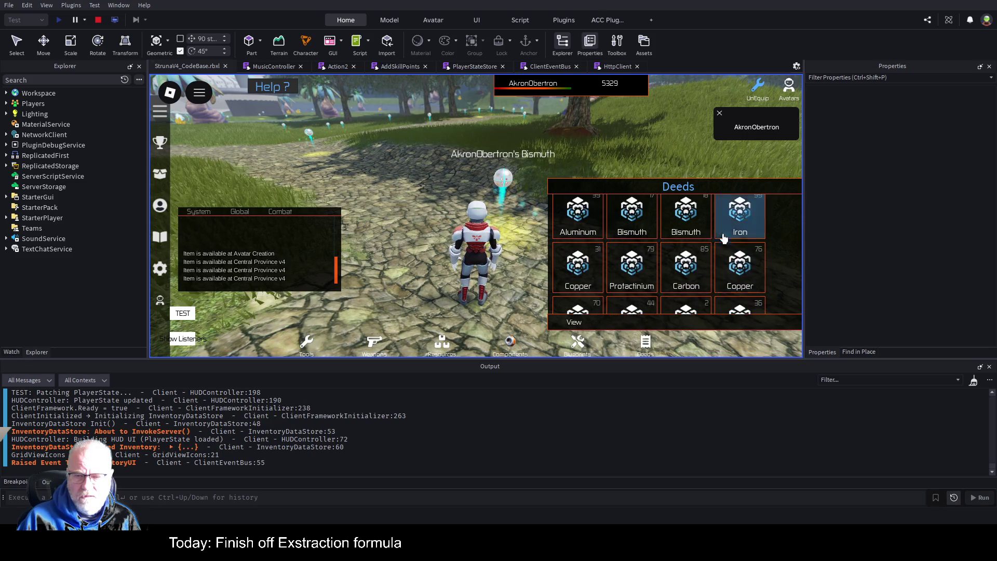
left_click(696, 221)
scroll(740, 268, "up", 1)
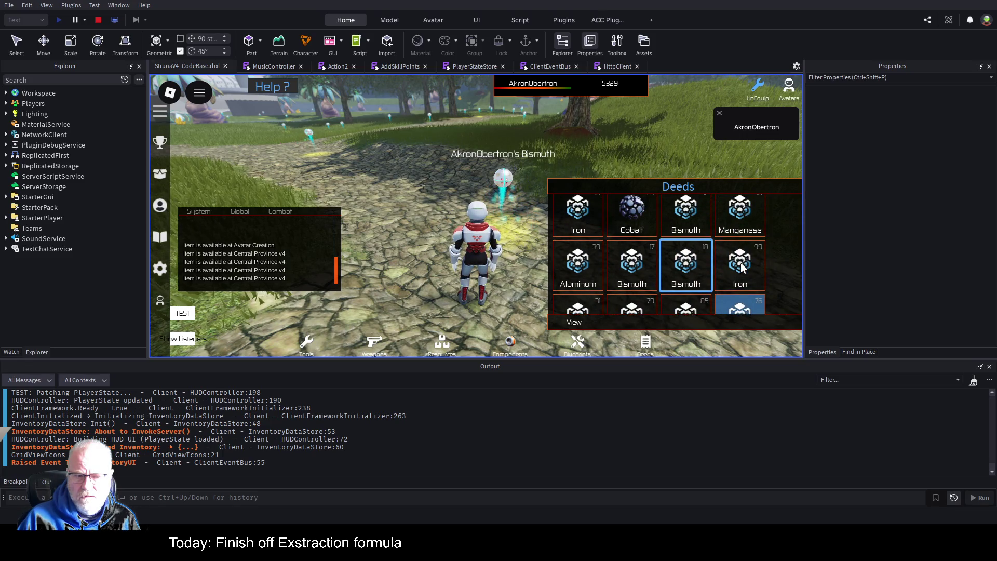
scroll(742, 267, "up", 1)
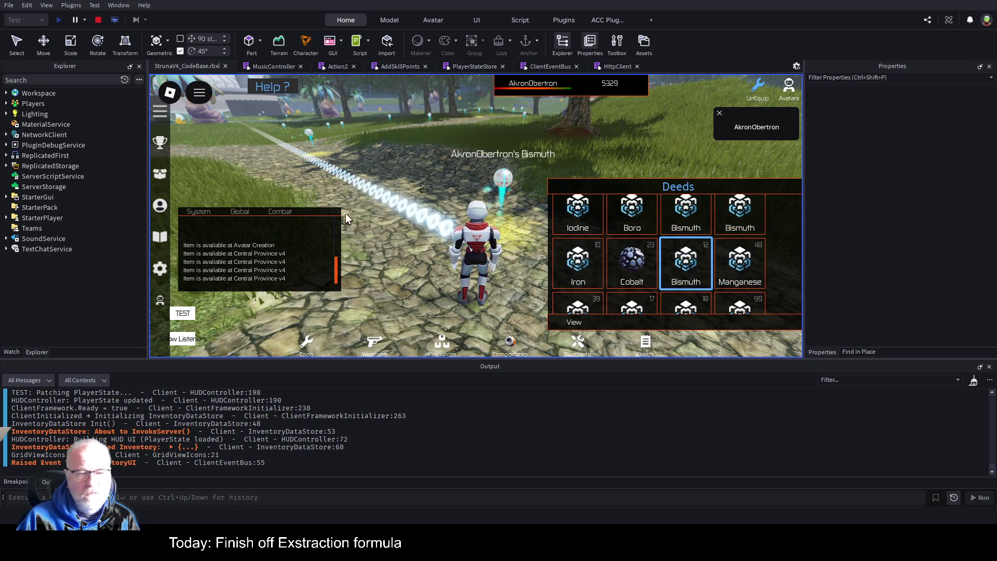
left_click(308, 345)
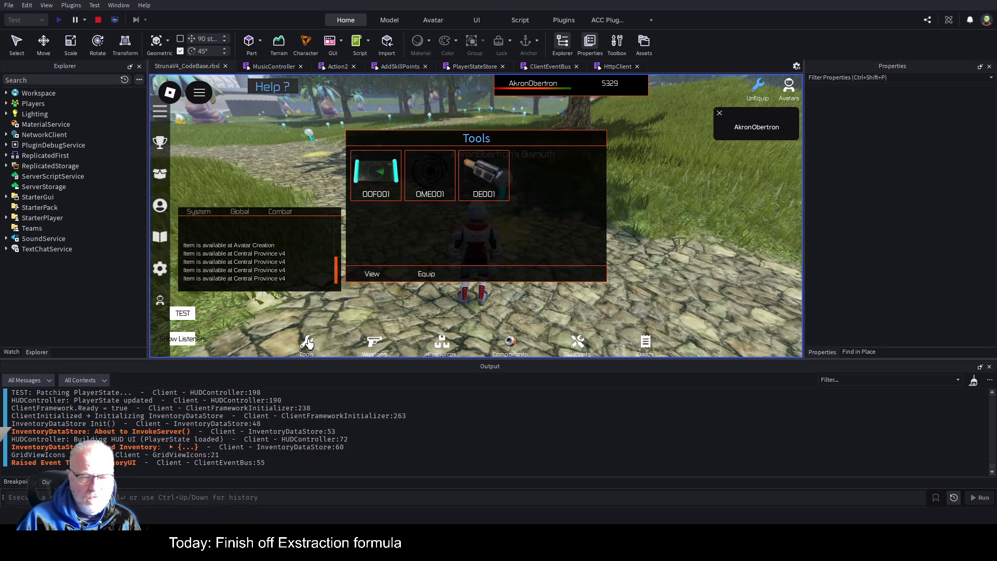
Equip OME001, extract Bismuth twice for 65Cr and 25Cr, then go back to the Action2 script
left_click(422, 188)
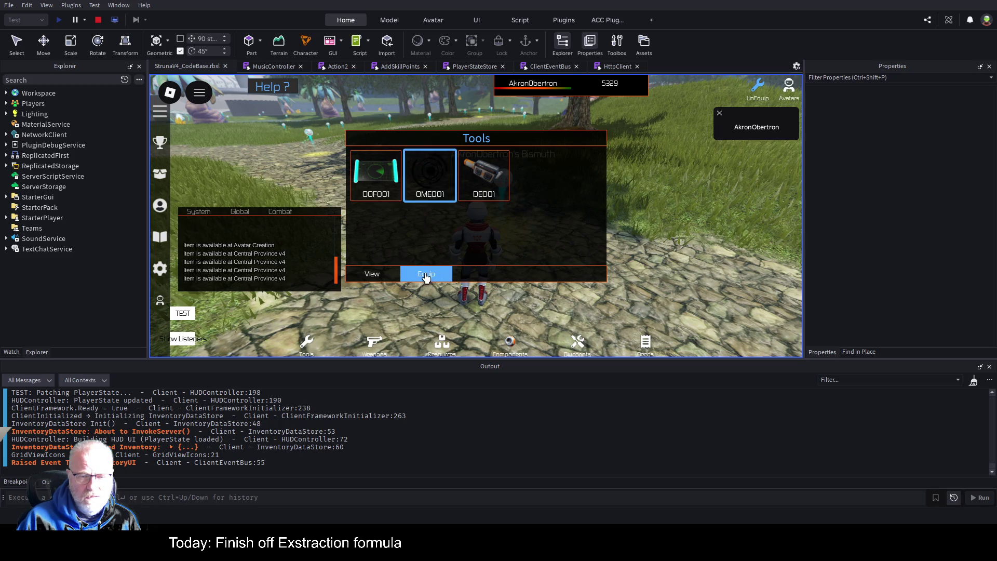
left_click(425, 277)
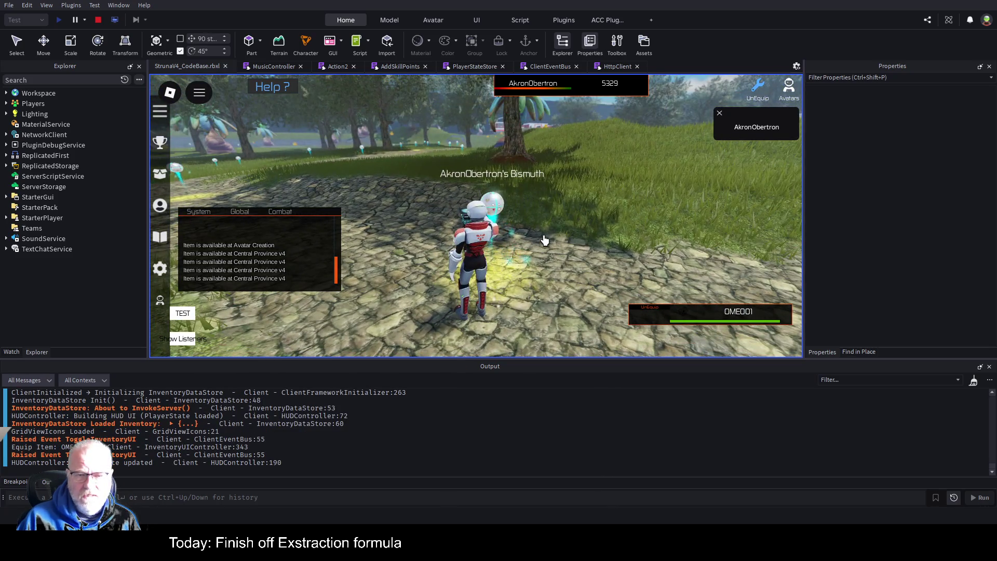
left_click(482, 245)
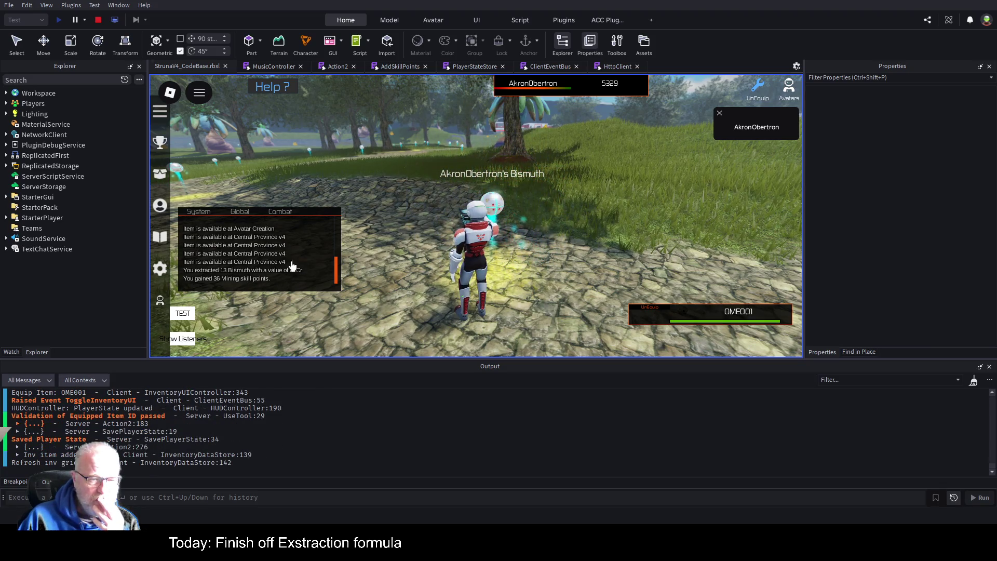
left_click(567, 229)
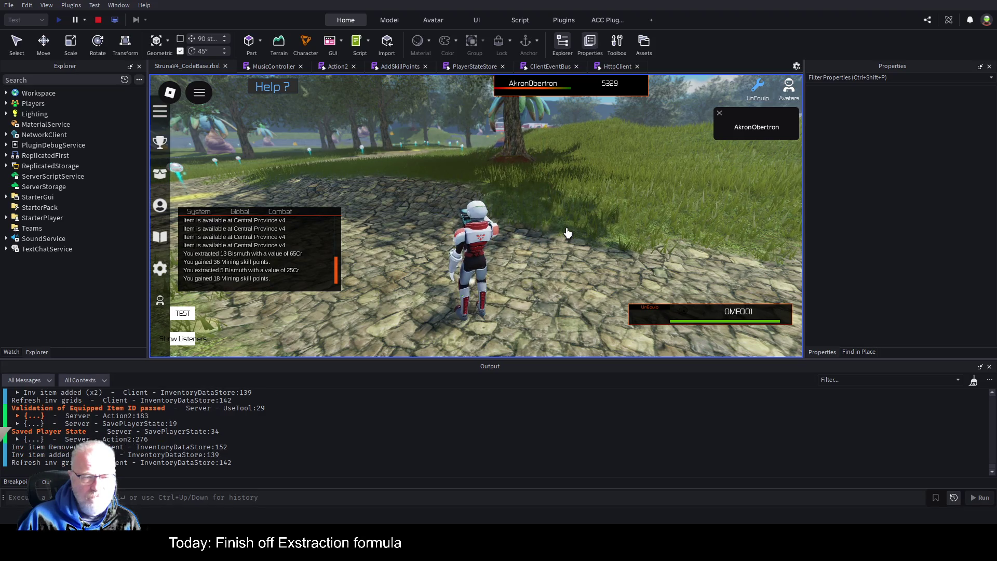
key("Left")
key("Left")
key("Left")
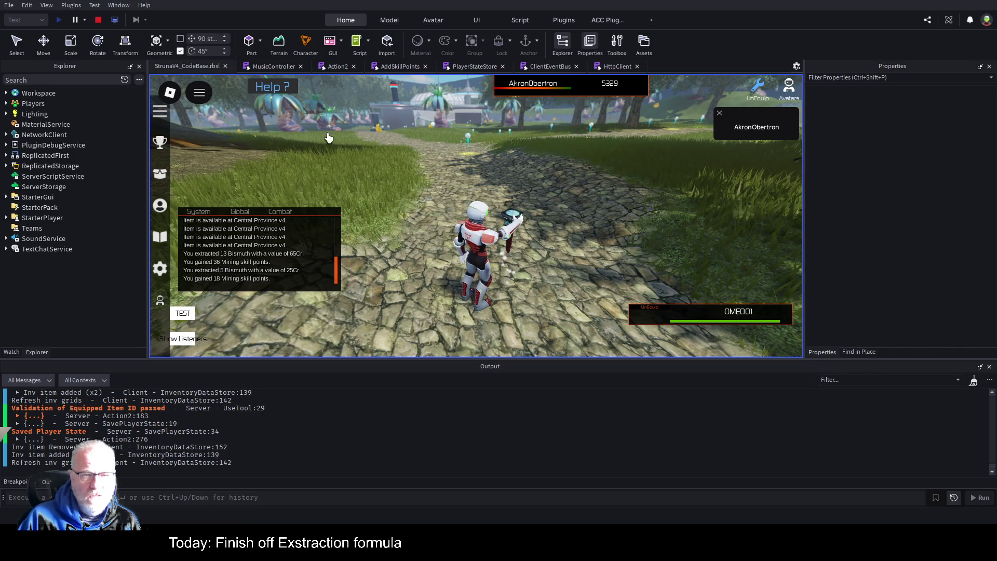
left_click(337, 67)
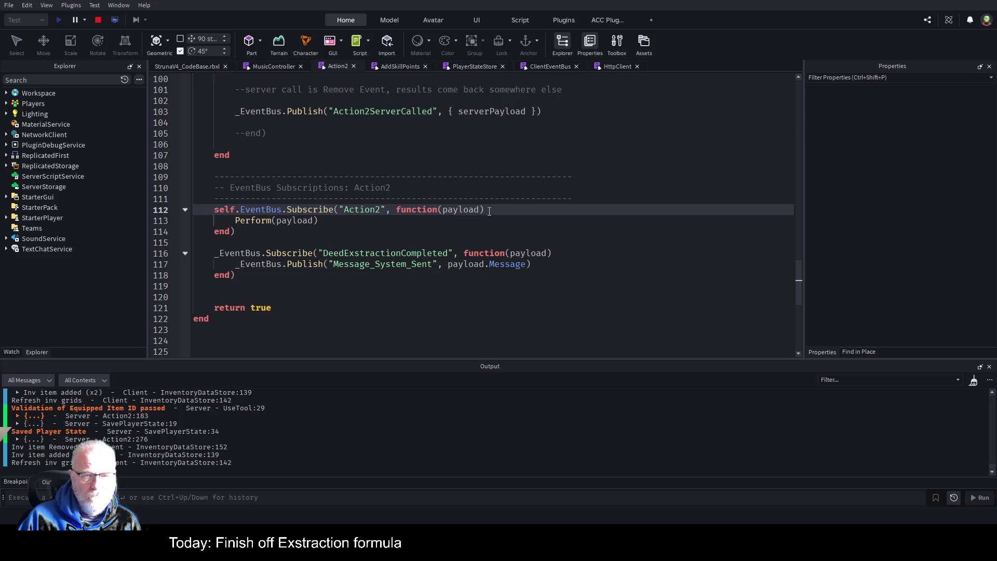
Check the cooldownEndTime declaration, then collapse the FindNearestMarker function at line 17
scroll(493, 211, "up", 16)
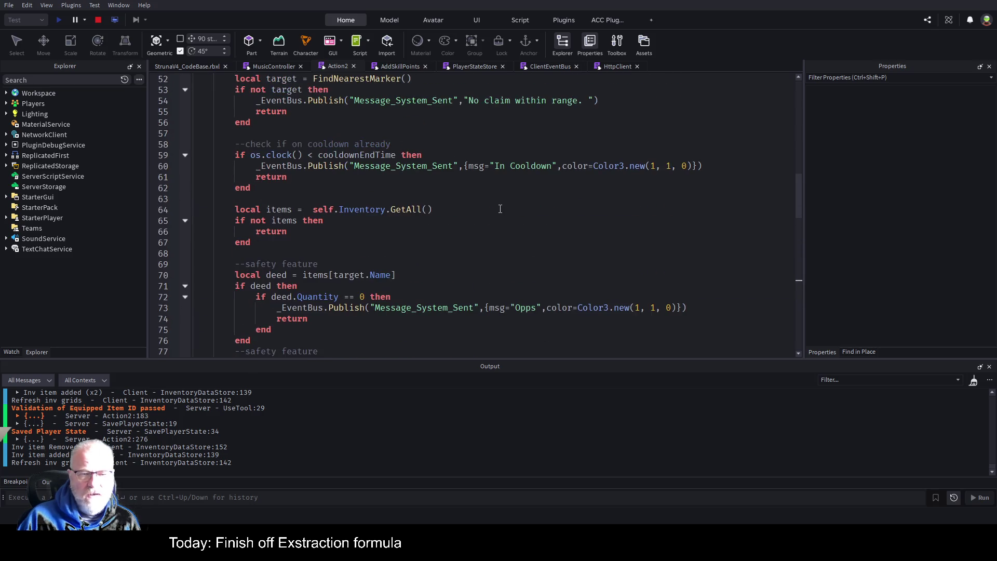
scroll(500, 209, "up", 13)
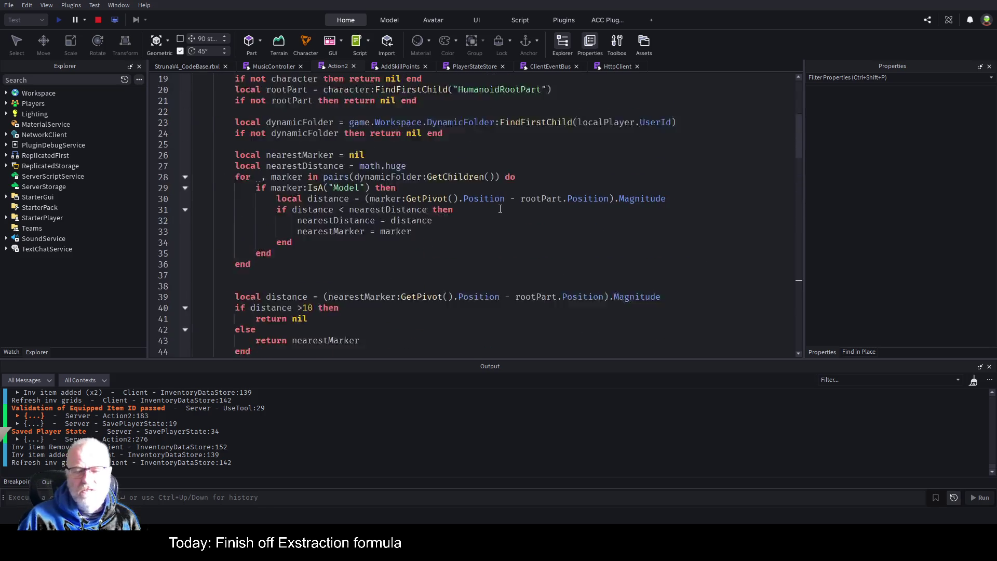
scroll(500, 209, "up", 4)
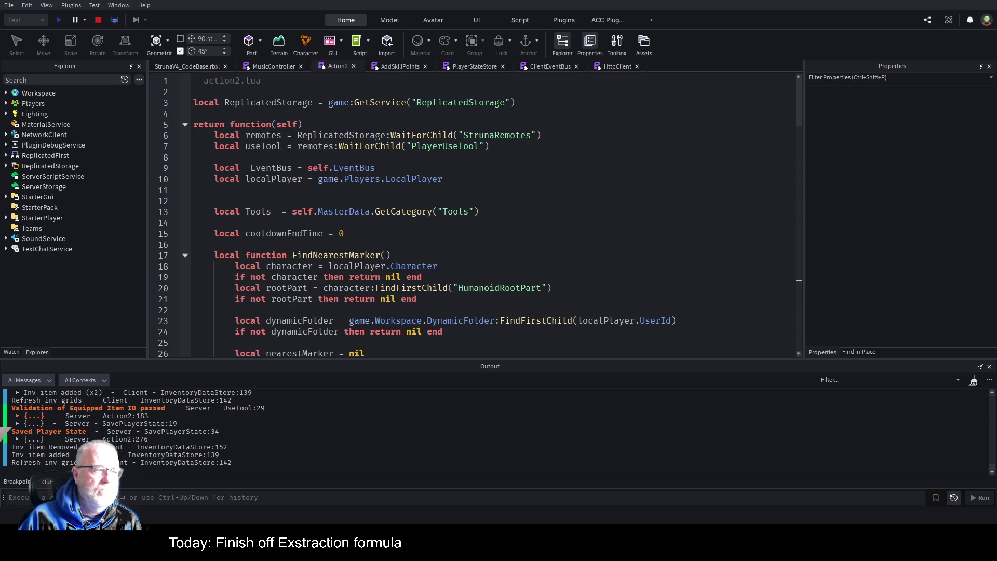
left_click(566, 233)
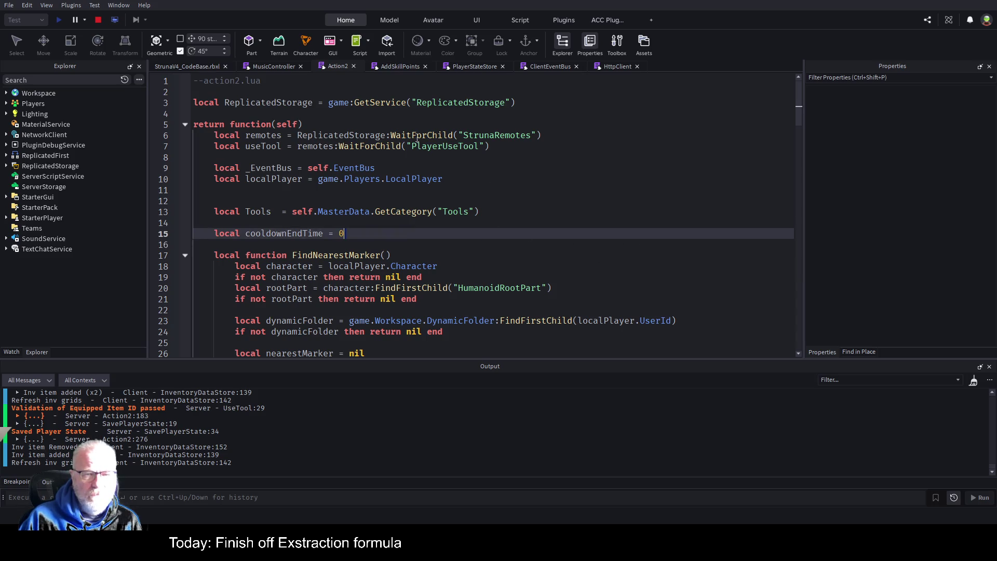
scroll(380, 189, "down", 1)
scroll(382, 188, "down", 2)
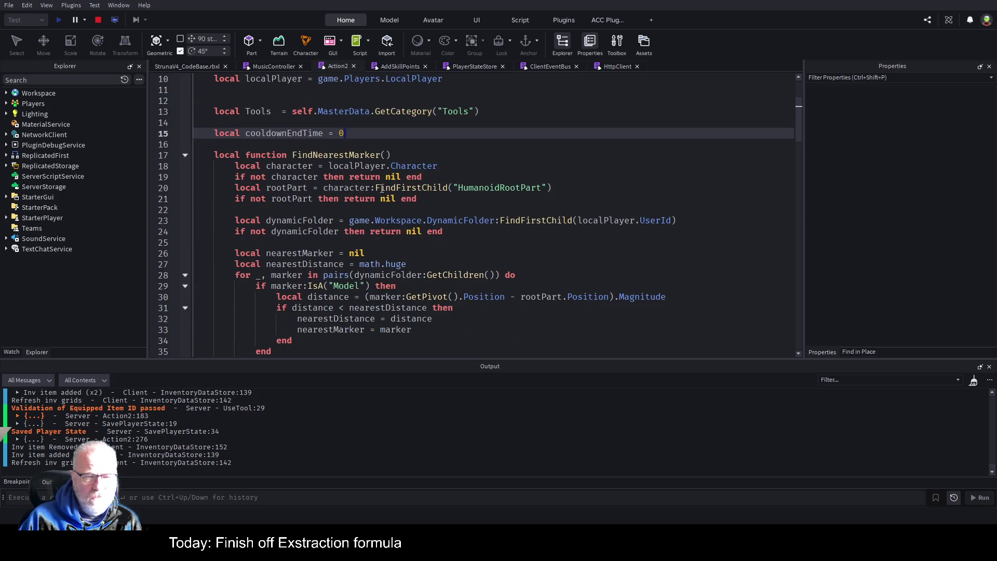
left_click(186, 155)
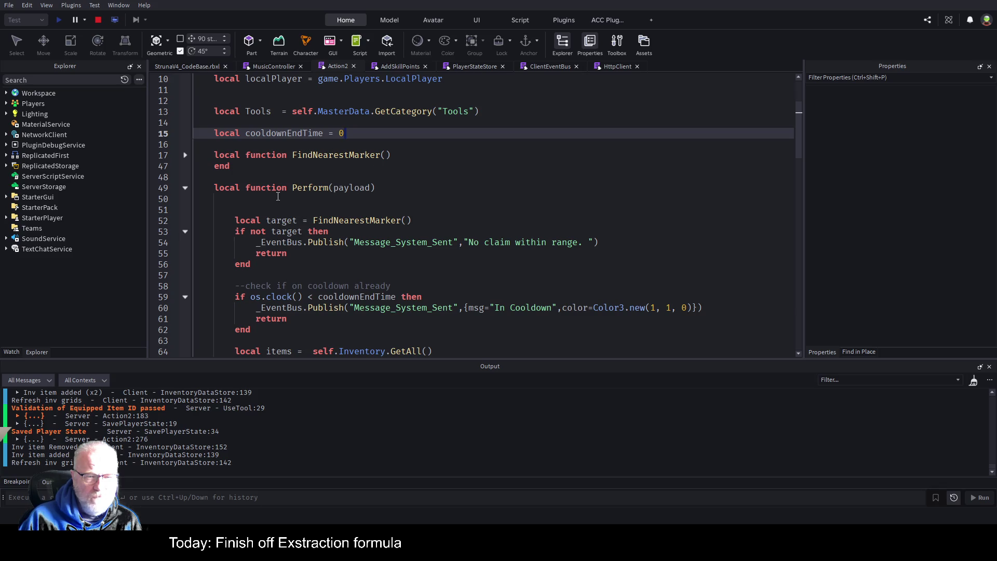
Inspect the FindNearestMarker call on line 52, the cooldown message on 60, and the items check on 65
scroll(410, 196, "down", 1)
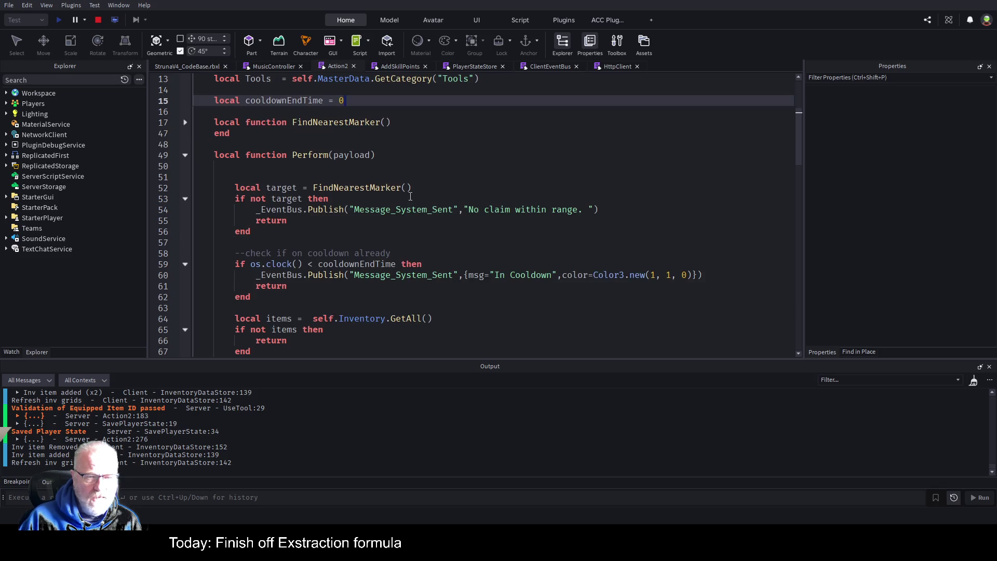
double_click(364, 187)
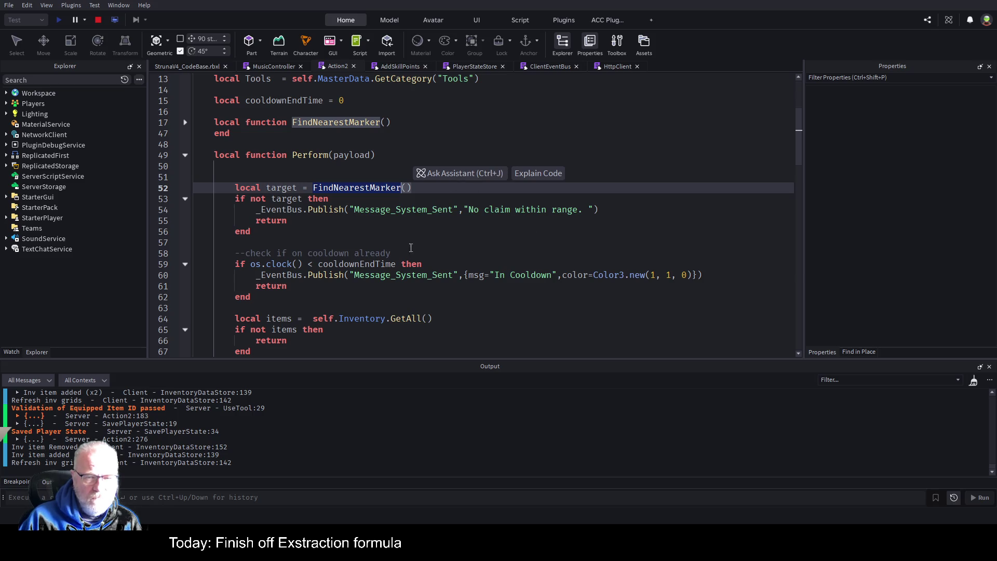
scroll(299, 208, "down", 1)
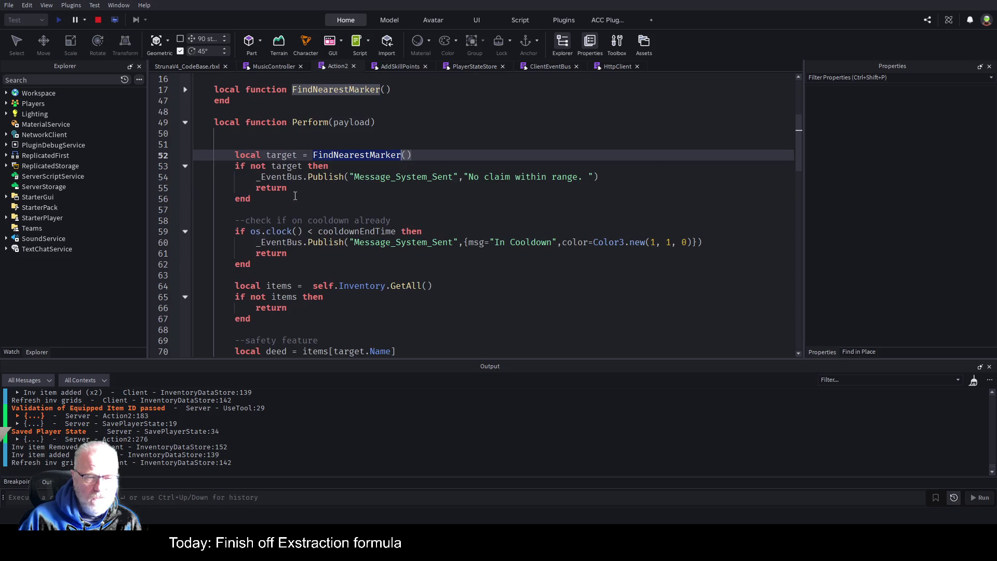
scroll(403, 189, "down", 1)
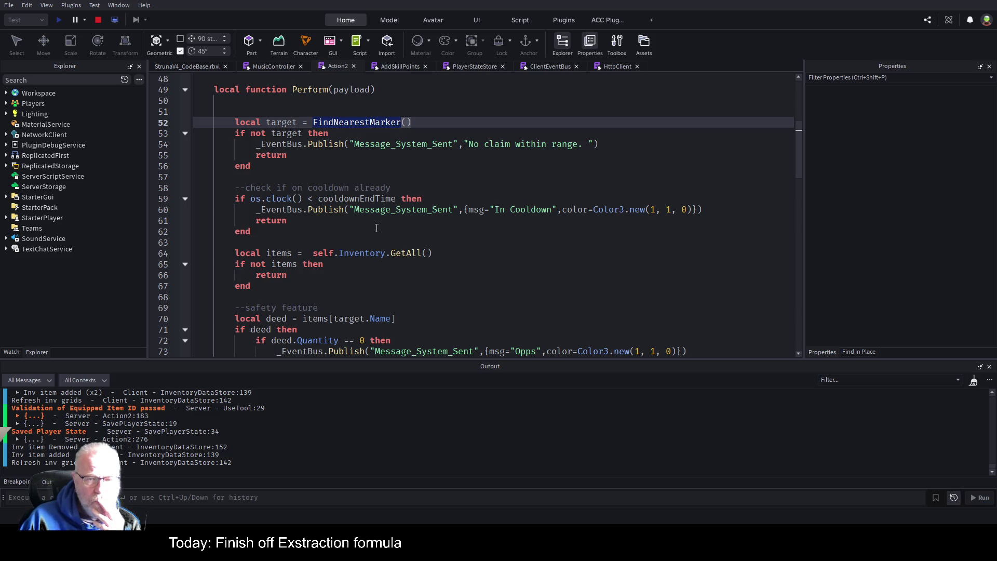
left_click(488, 212)
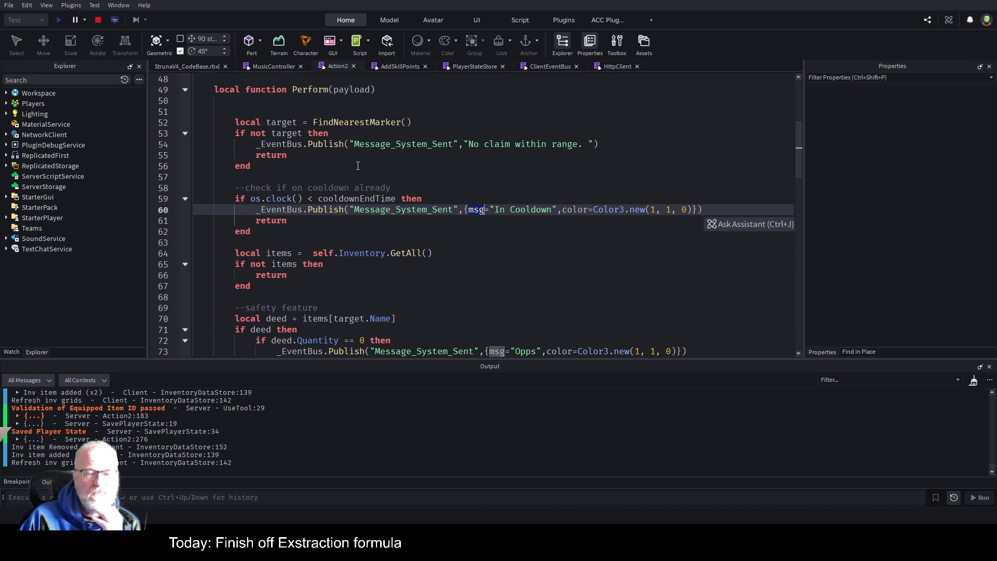
scroll(408, 182, "down", 1)
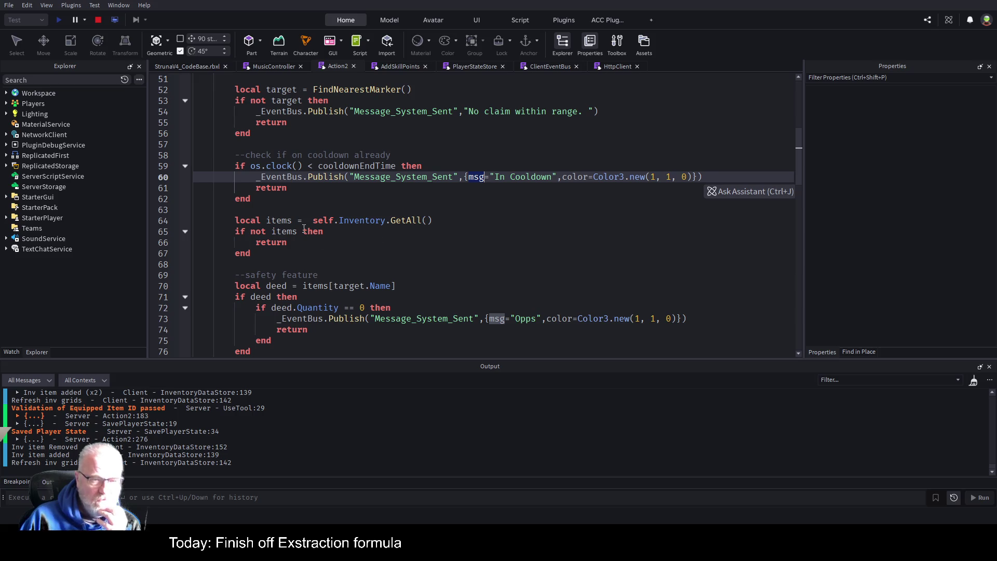
left_click(297, 231)
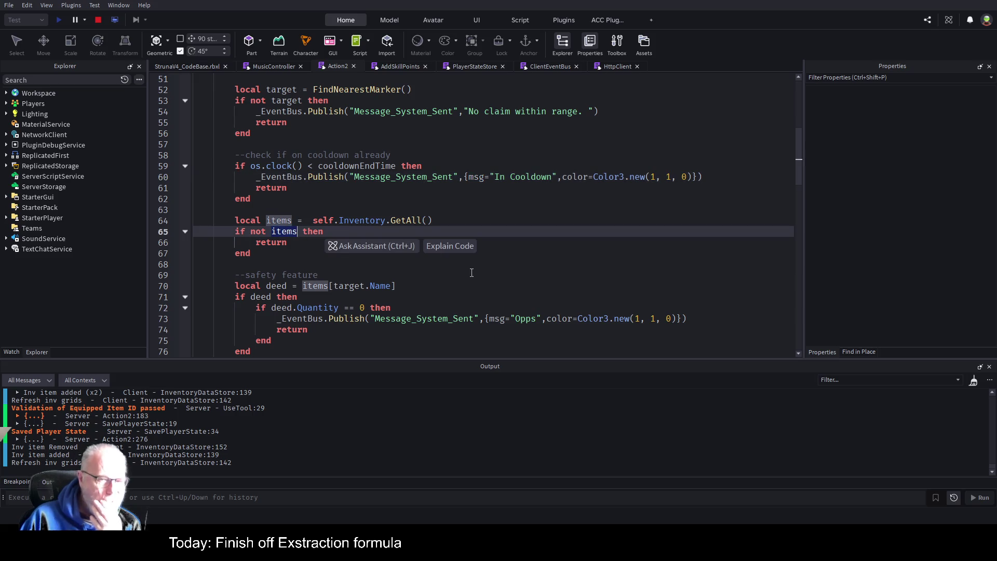
left_click(436, 213)
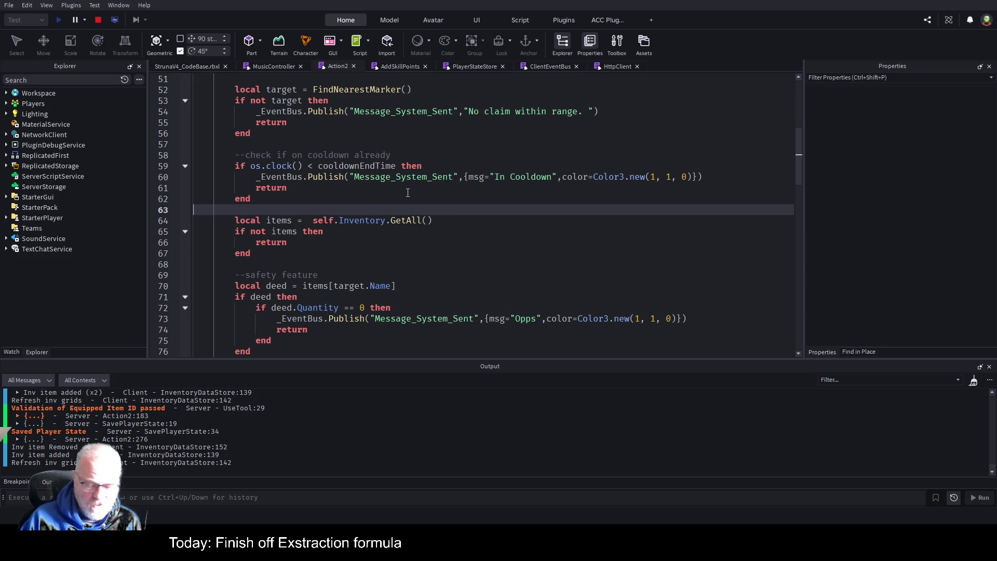
Add the note 'quick check that polayer has some items ie the tool they are using as an example' above the items check
key("Return")
type("--quick ")
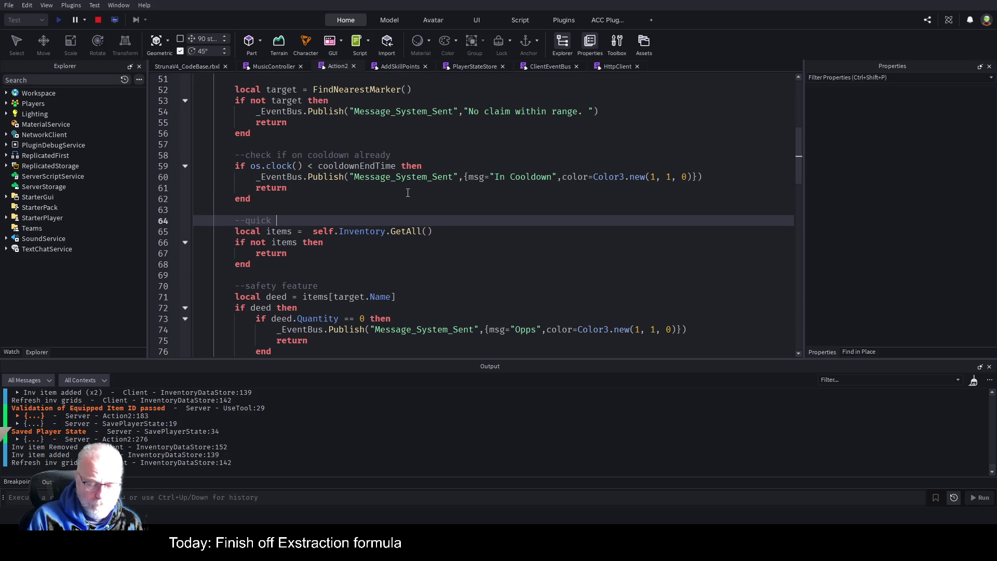
type("check that po")
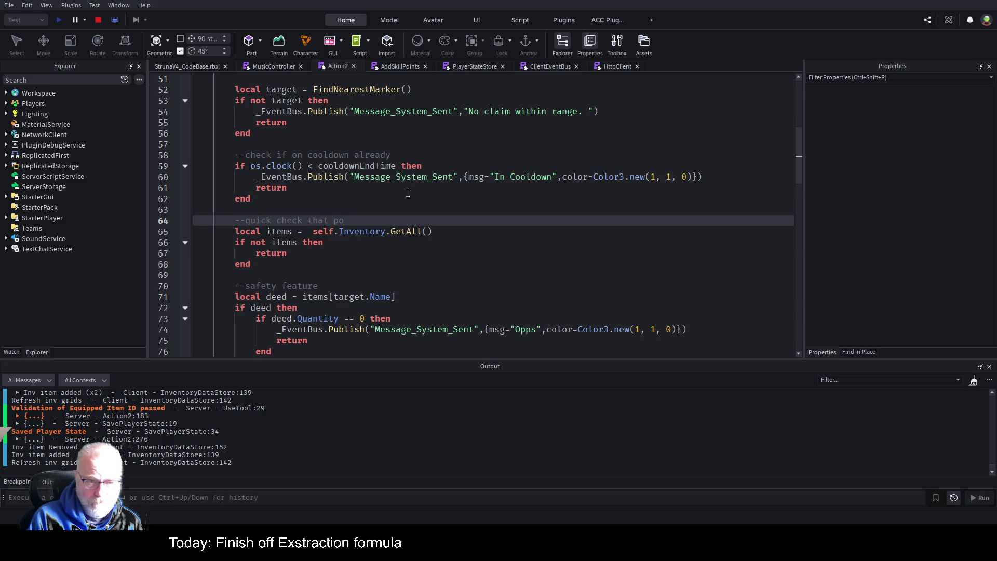
key("BackSpace")
type("la")
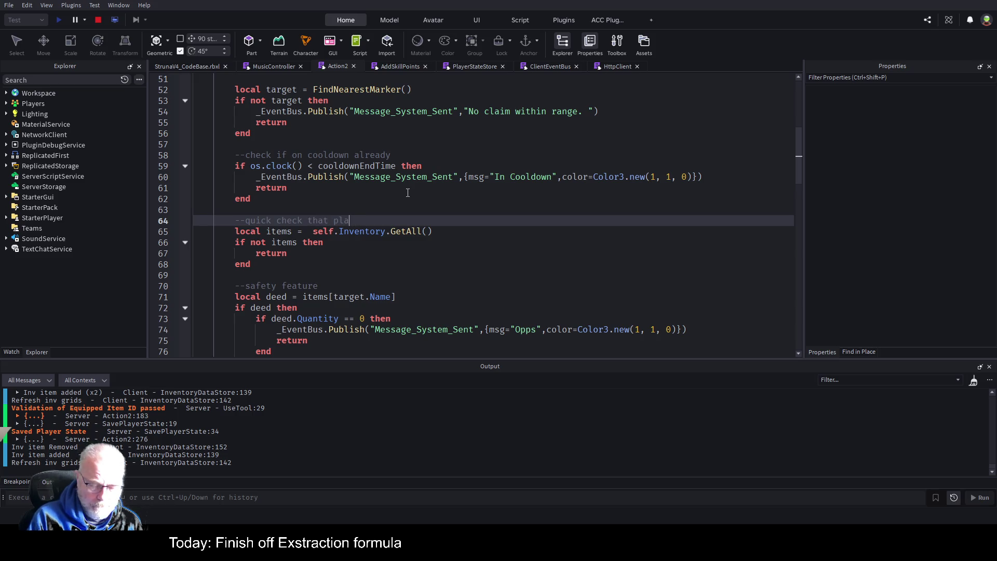
type("yer has some it")
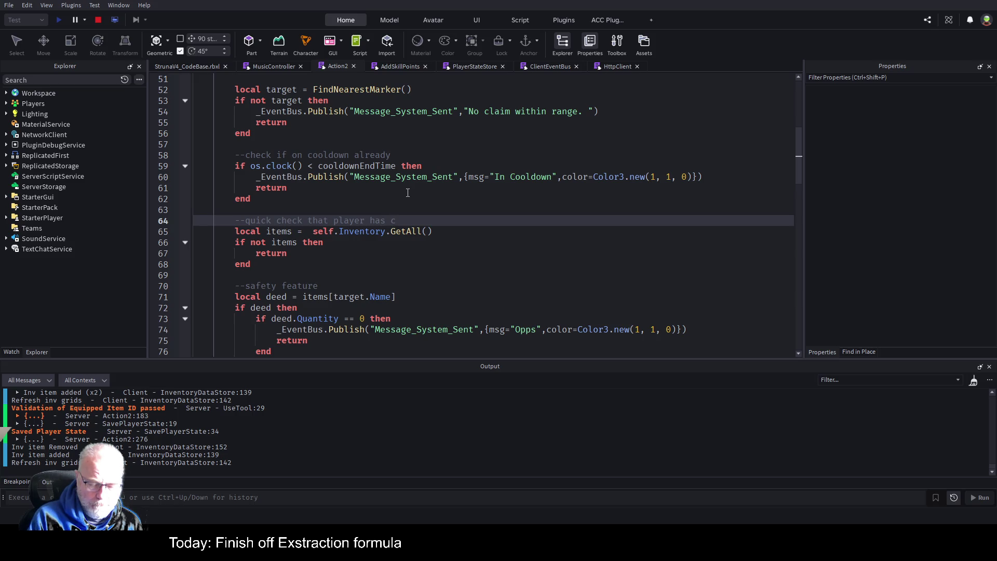
type("ems, ie the tool they are using as an example")
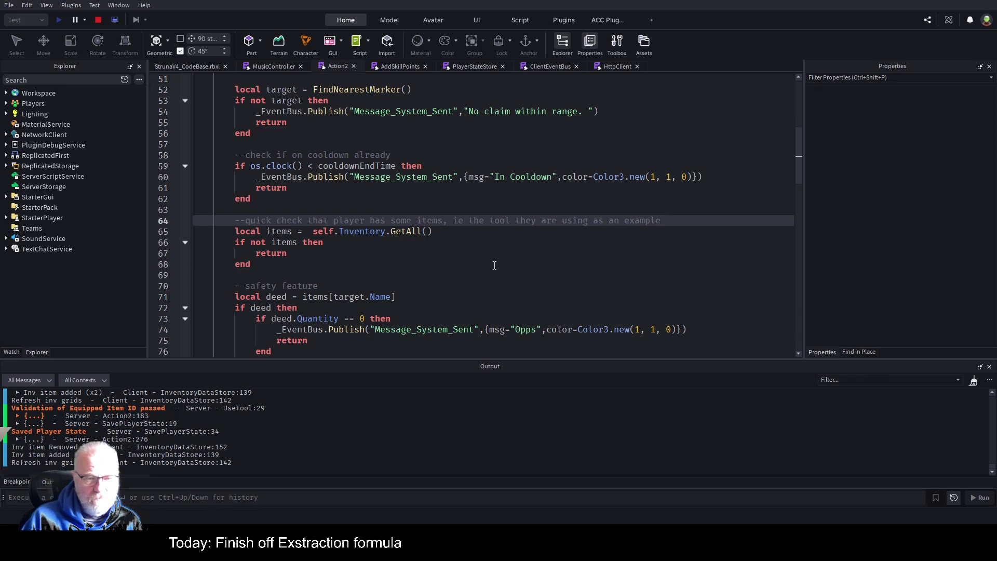
scroll(375, 214, "down", 2)
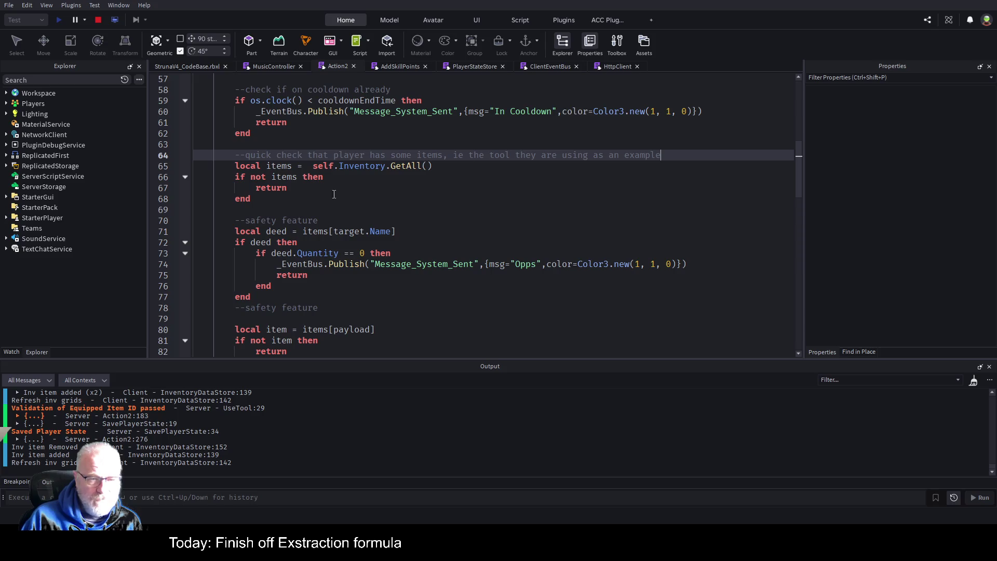
Copy the '--safety feature' comment above the quick-check note and make it '--safety features'
left_click_drag(324, 220, 225, 222)
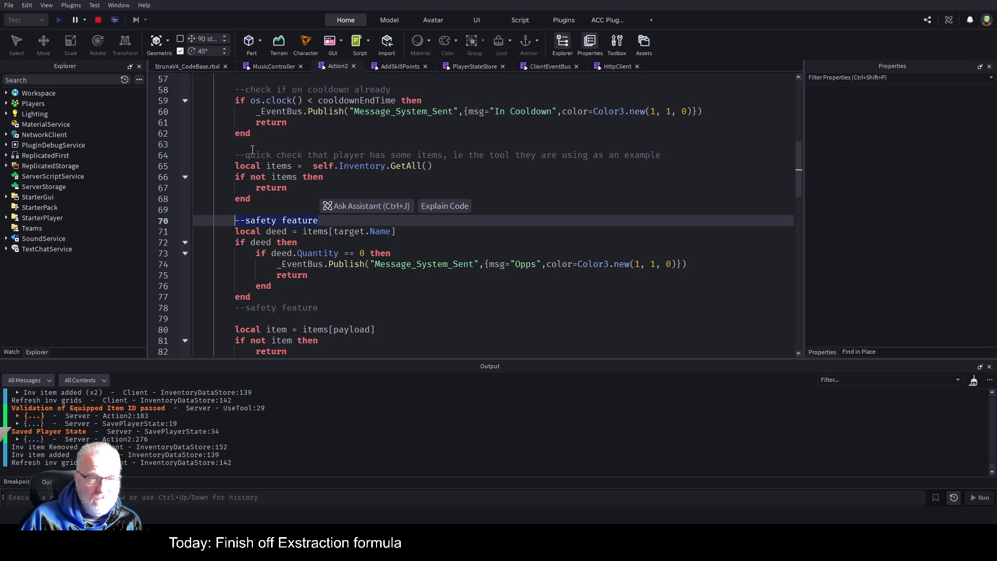
key("ctrl+c")
key("Up")
key("Up")
key("Up")
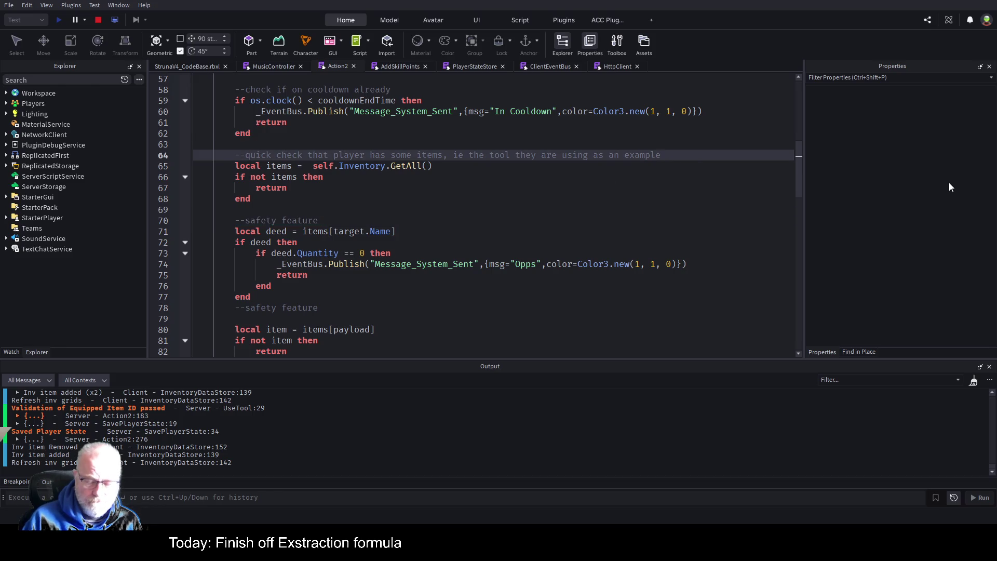
key("Return")
key("Up")
key("ctrl+v")
type("s")
key("Down")
key("Down")
key("Down")
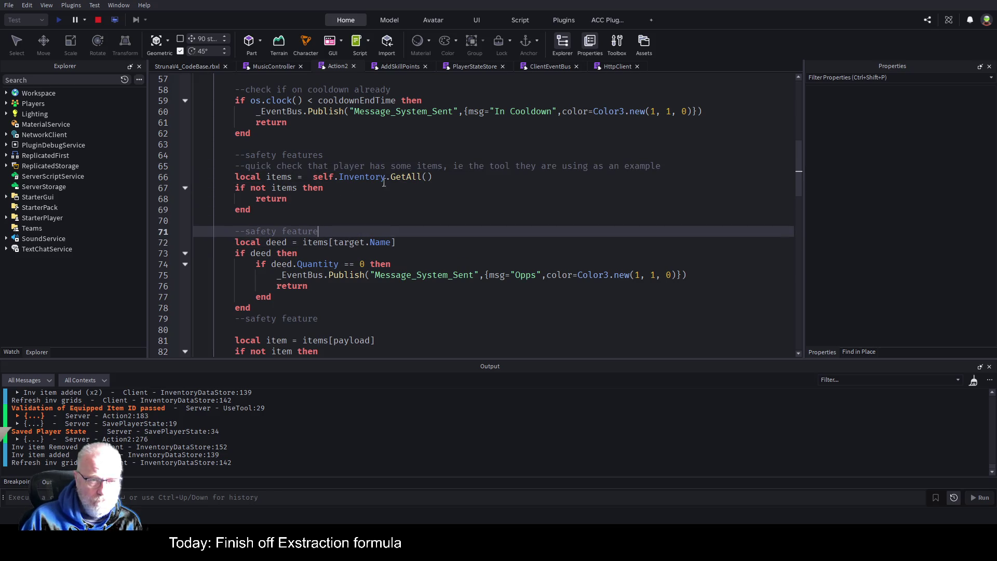
scroll(615, 189, "down", 3)
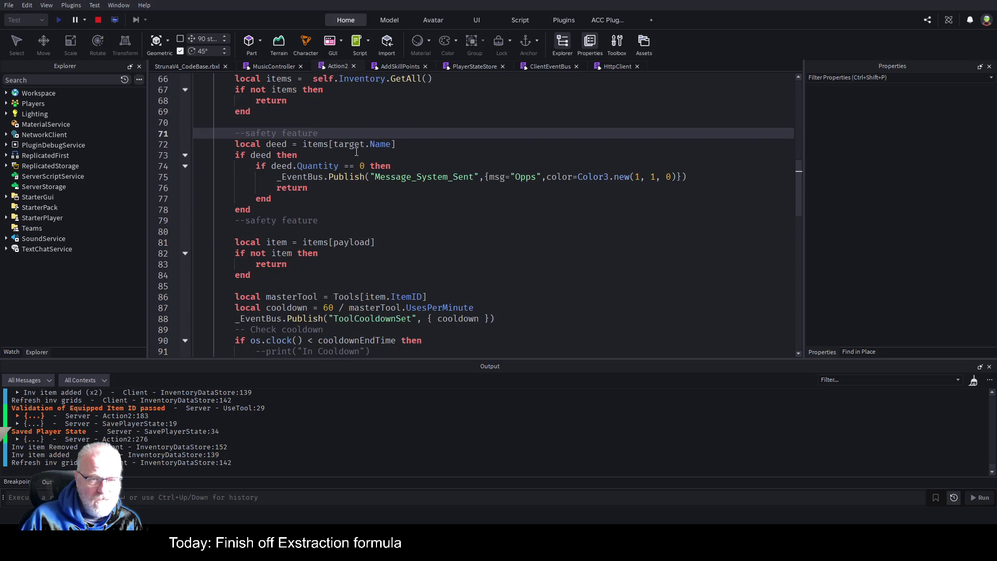
Delete the duplicate safety feature comment, then undo to restore it
left_click(287, 145)
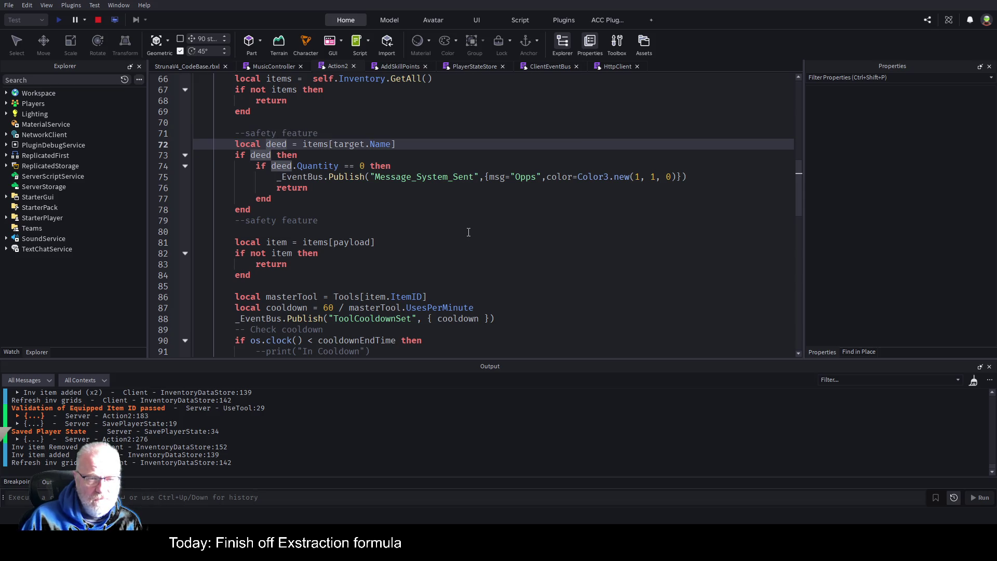
left_click(367, 131)
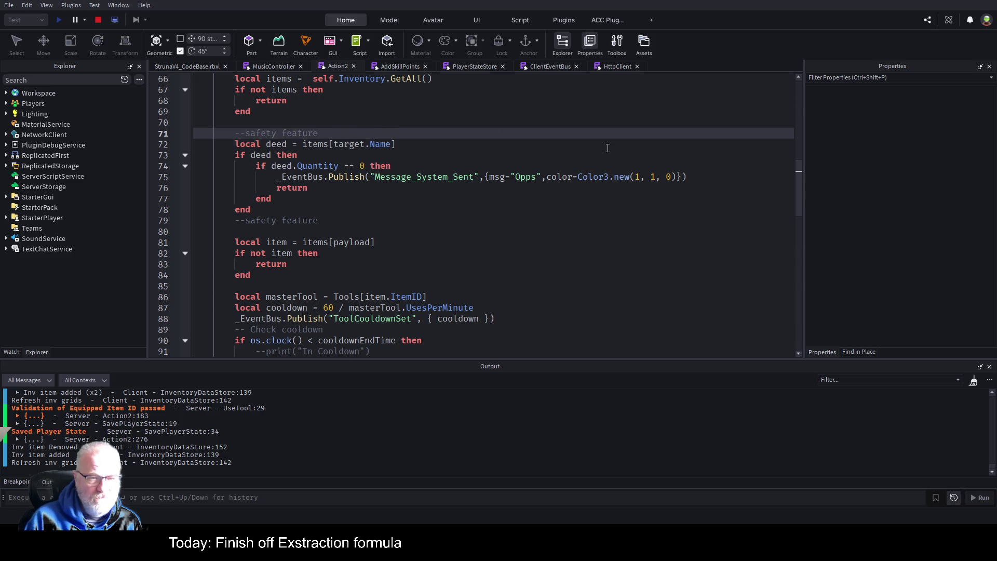
key("shift+Home")
key("BackSpace")
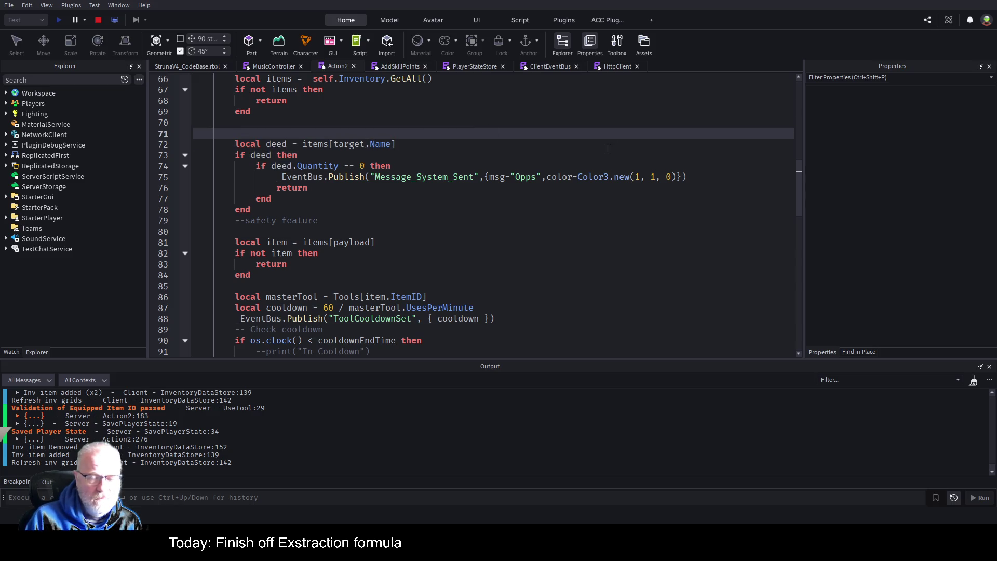
key("Up")
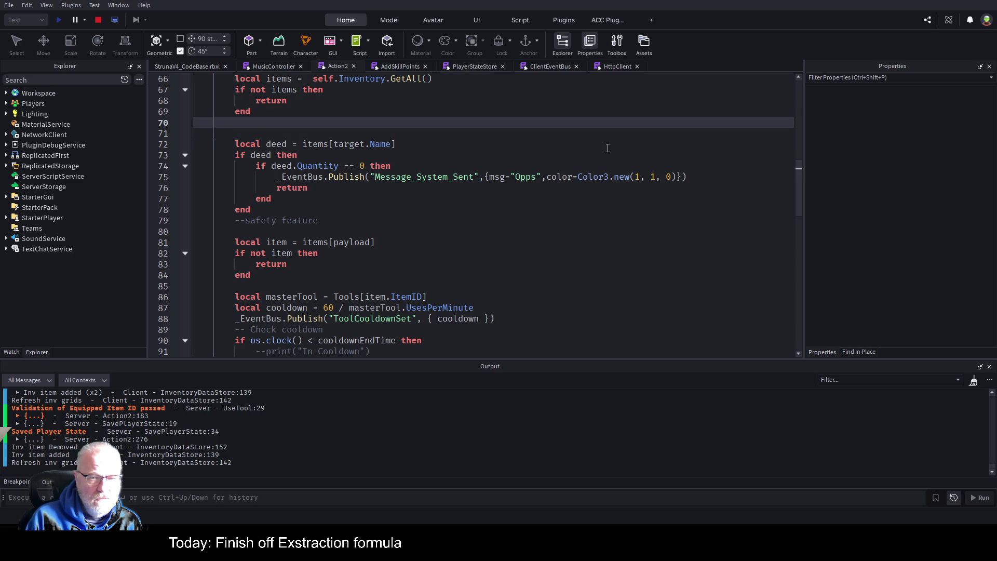
key("ctrl+z")
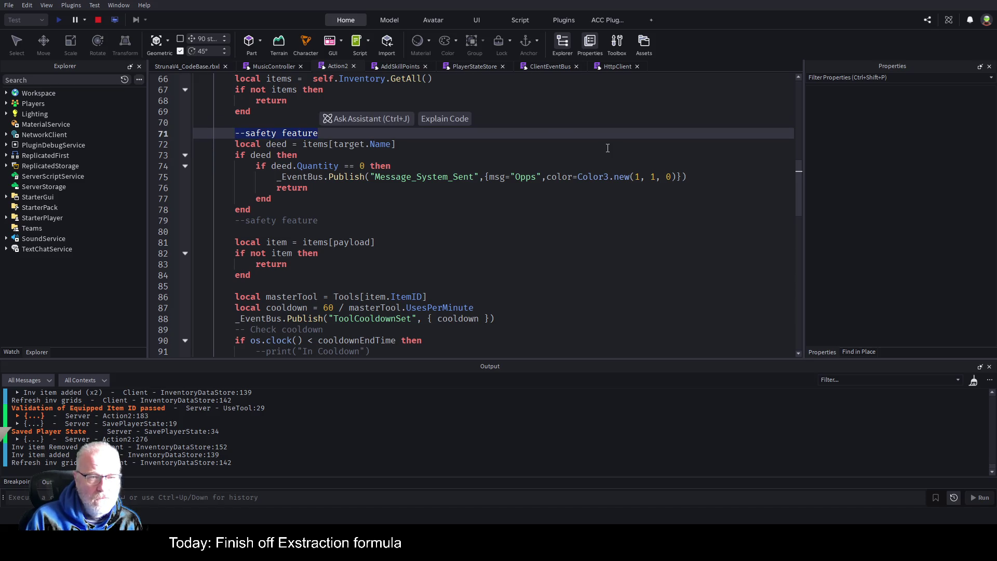
key("Down")
key("Down")
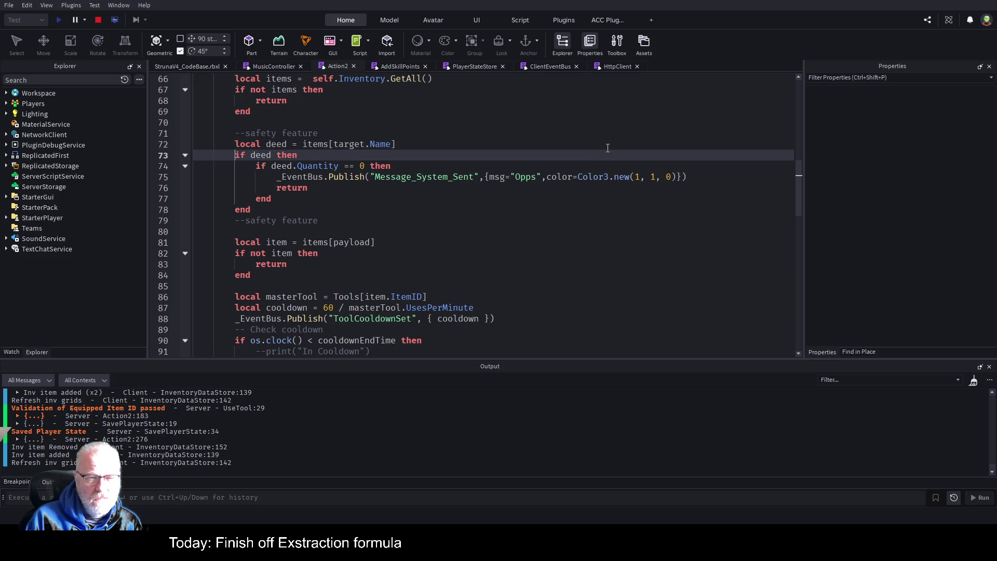
key("Down")
key("Down")
key("Down")
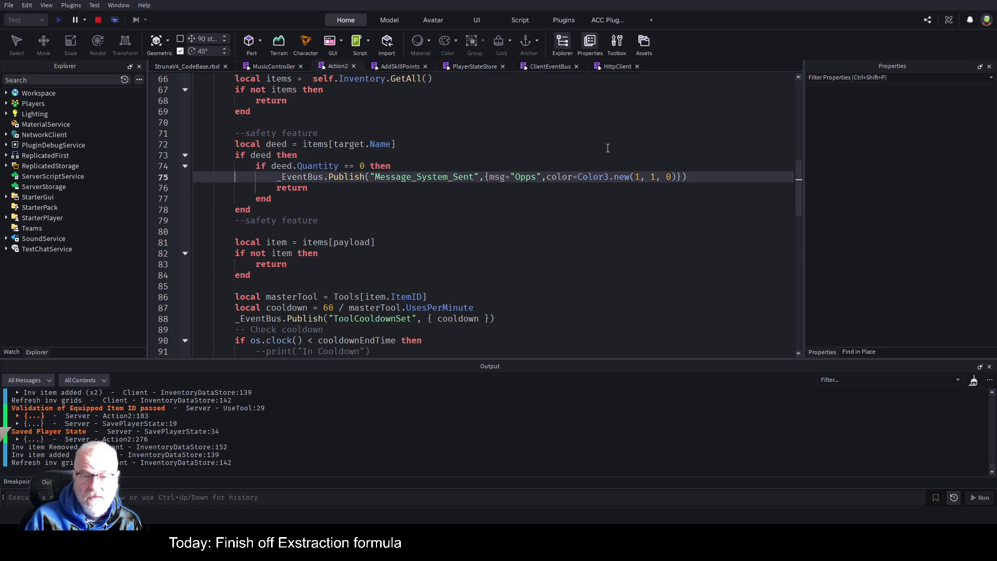
Change the zero-Quantity deed message from 'Opps' to 'Failed to find the Deed'
key("Up")
key("Left")
key("Left")
key("Left")
key("Left")
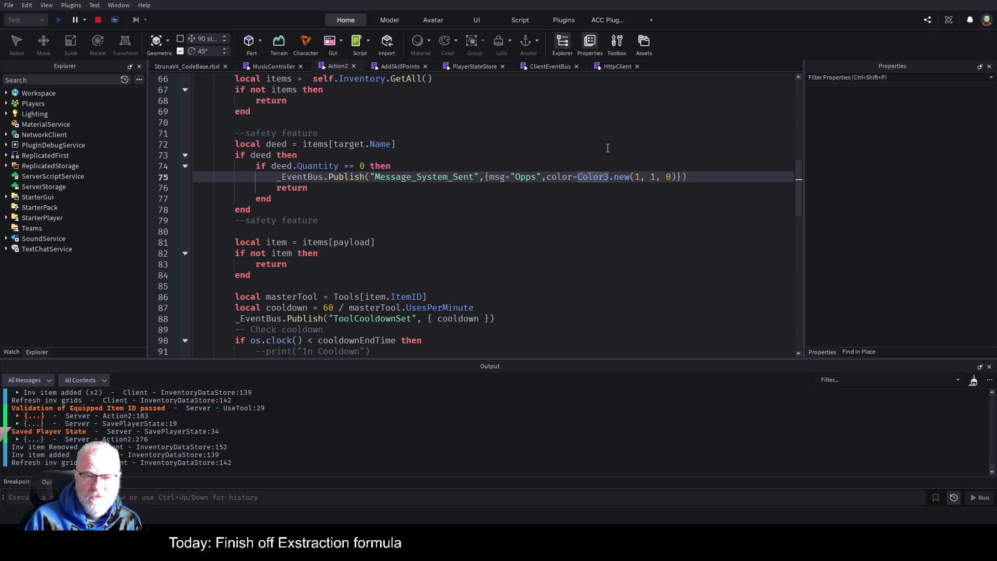
key("BackSpace")
key("BackSpace")
key("BackSpace")
type("Failed to ")
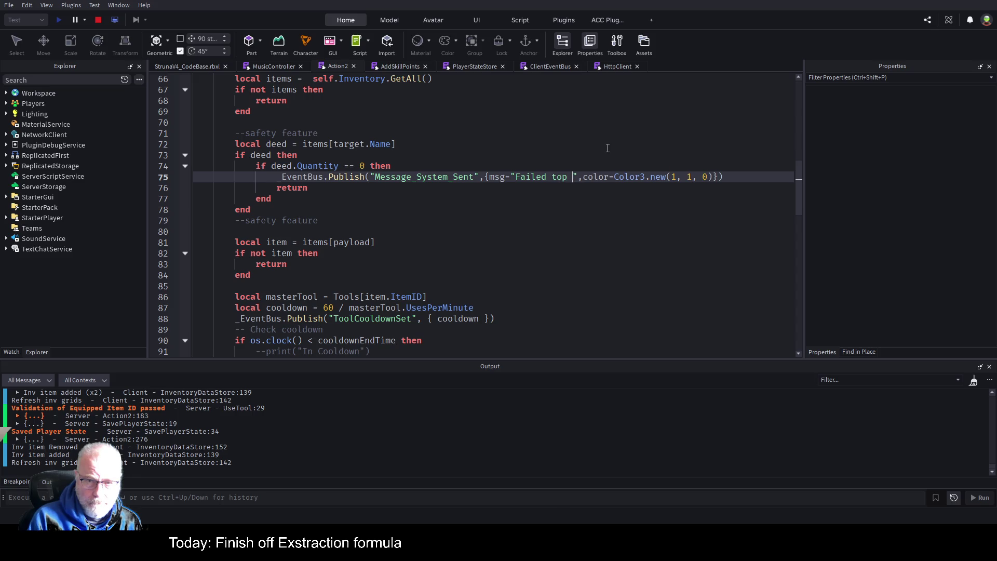
type("fid")
key("BackSpace")
type("nd the Deed")
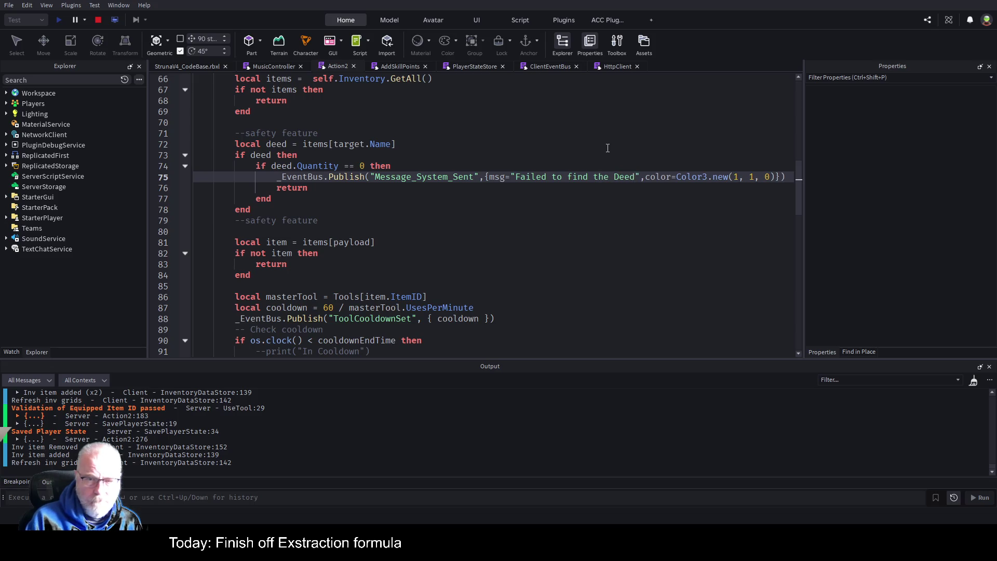
key("Down")
key("Down")
key("Down")
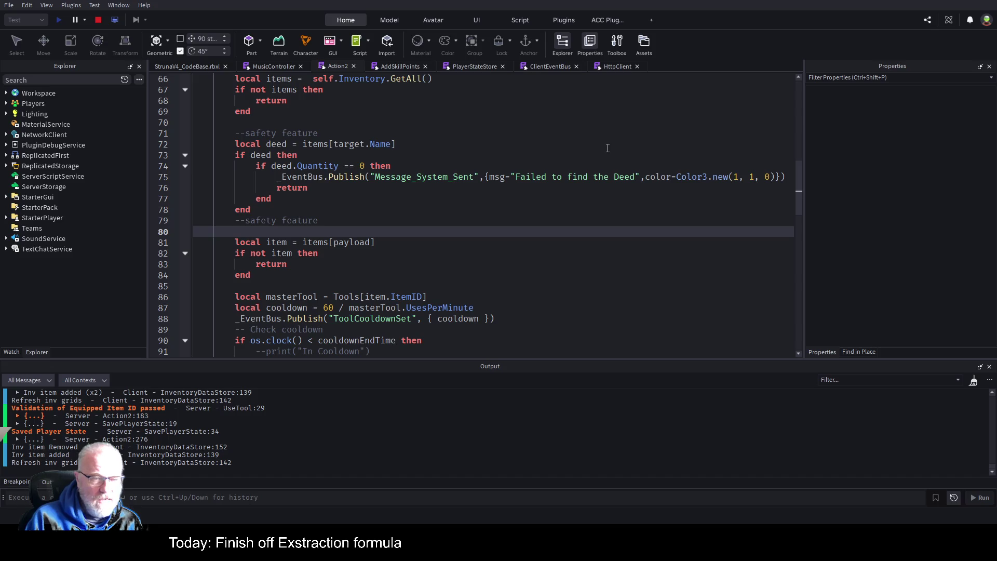
key("Down")
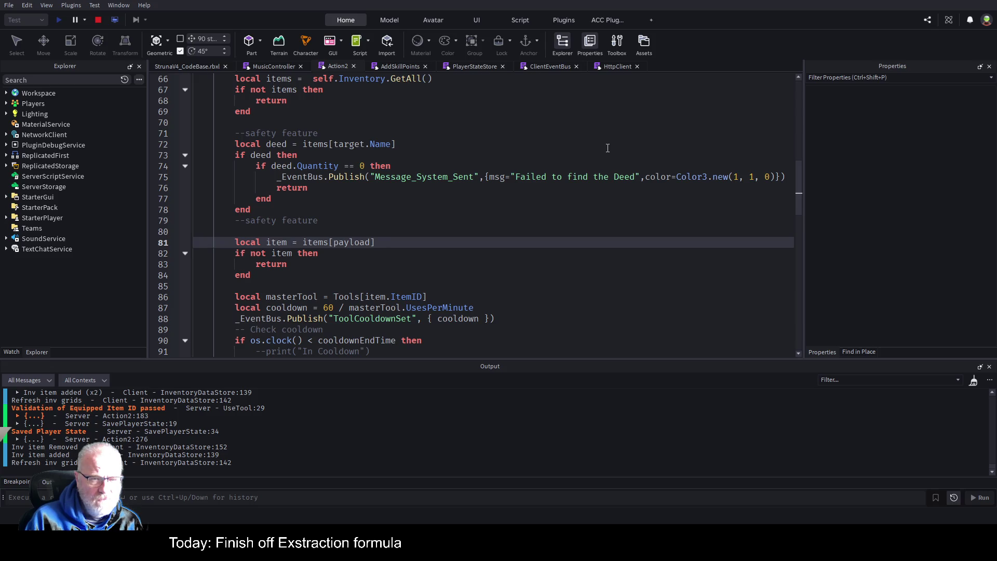
Copy that _EventBus.Publish line into the 'if not item' block with the message 'Failed to find items'
key("Up")
key("Up")
key("Up")
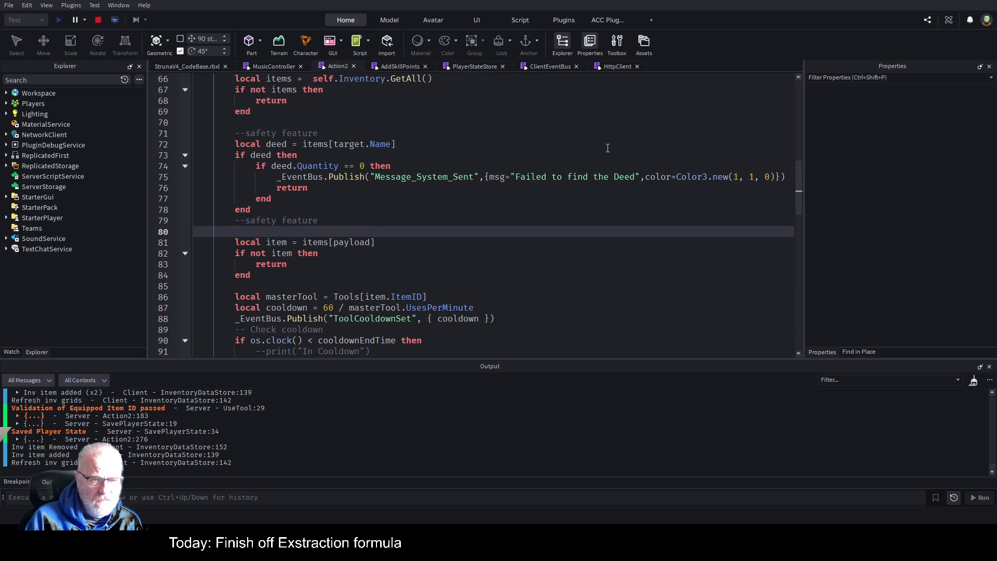
key("Down")
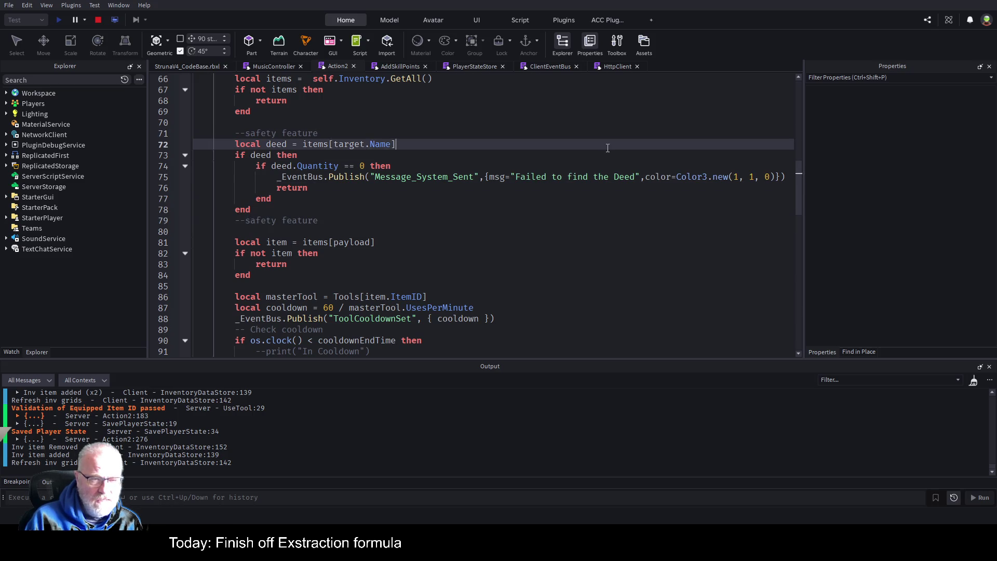
key("Down")
key("Down")
key("Down")
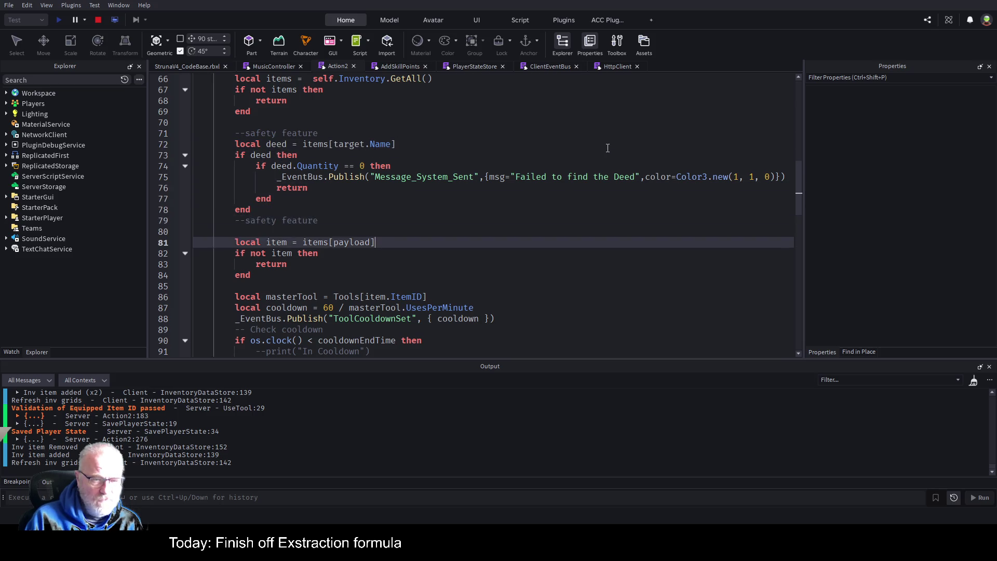
key("Down")
key("Down")
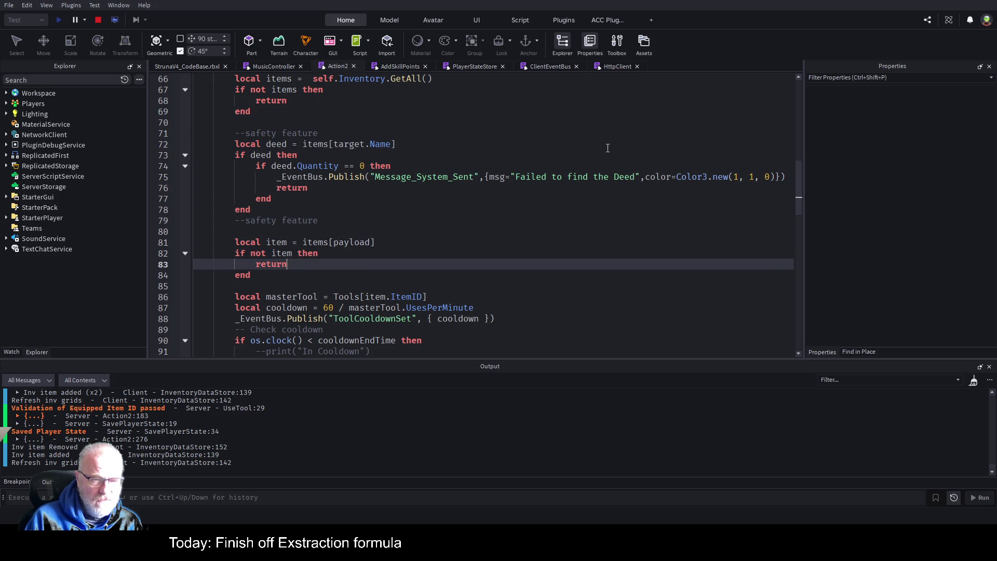
key("Up")
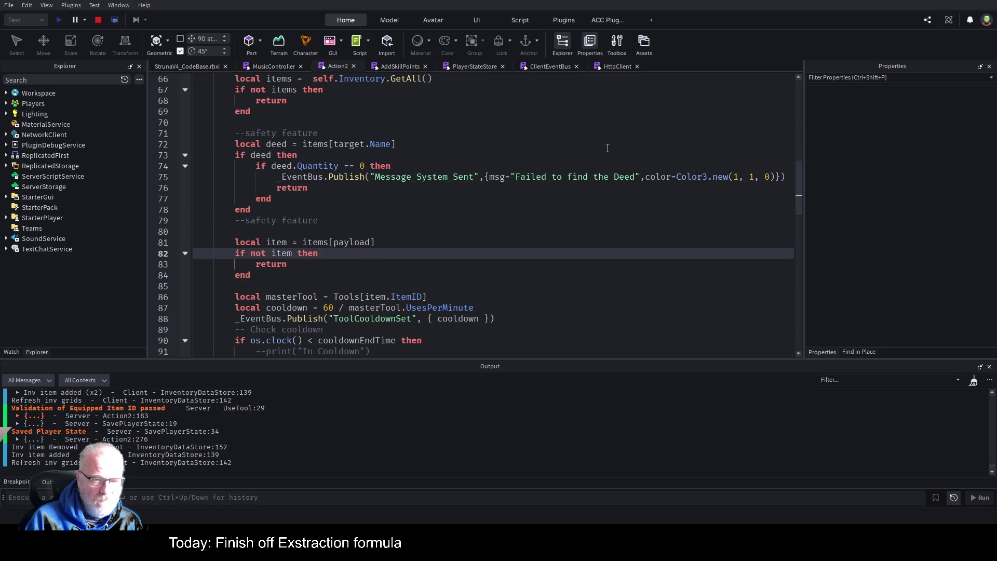
key("Up")
key("Up")
key("Up")
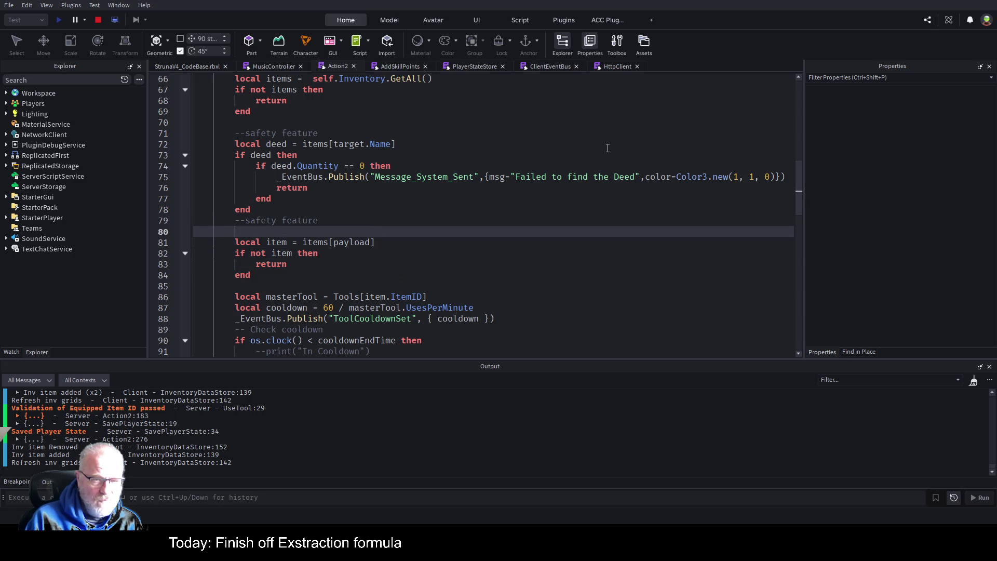
key("Home")
key("shift+End")
key("ctrl+c")
key("Down")
key("Down")
key("Down")
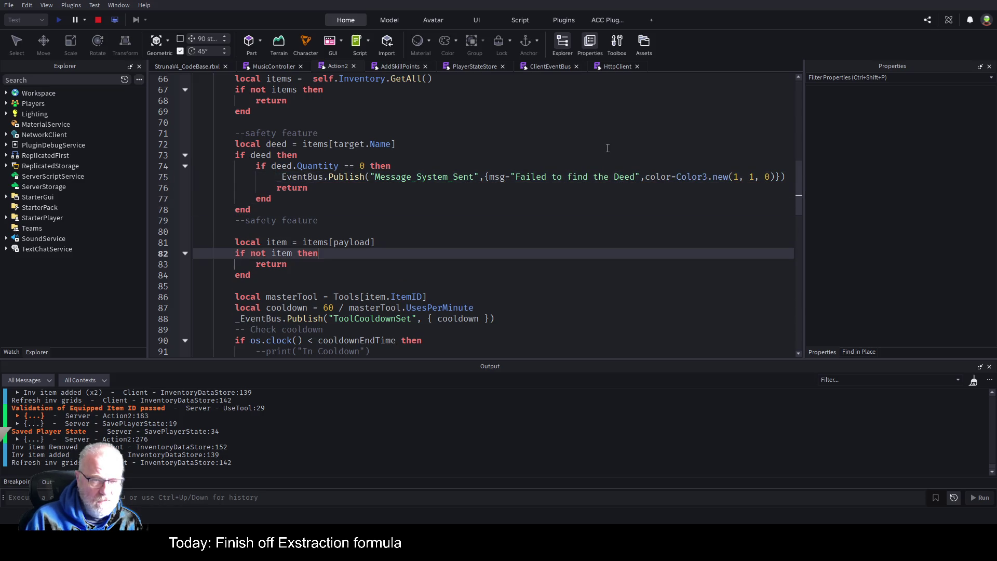
key("Return")
key("ctrl+v")
key("Left")
key("Left")
key("Left")
key("ctrl+Left")
key("ctrl+Left")
key("ctrl+Left")
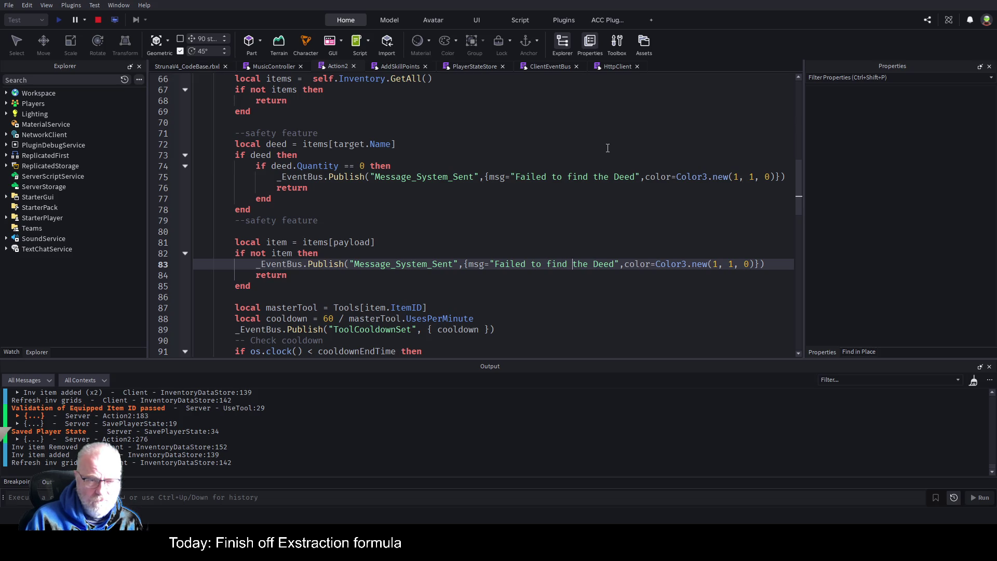
key("Delete")
type("items")
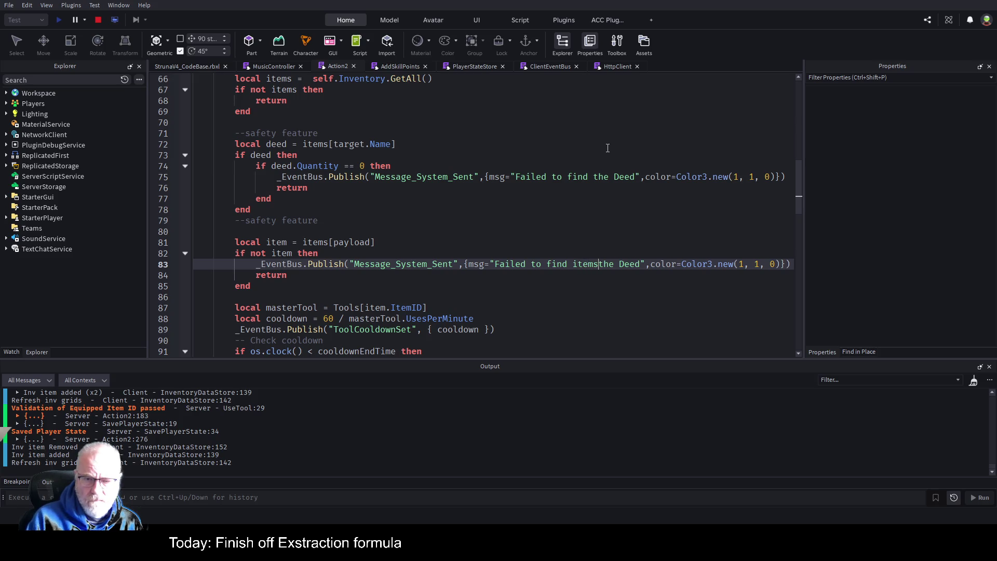
key("Delete")
key("Delete")
key("Delete")
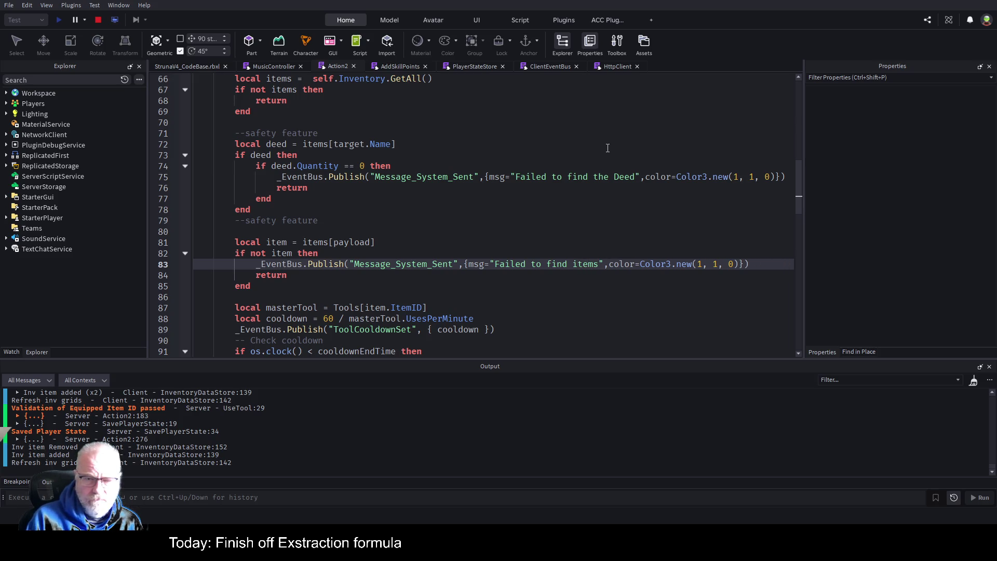
key("Down")
key("Down")
key("Down")
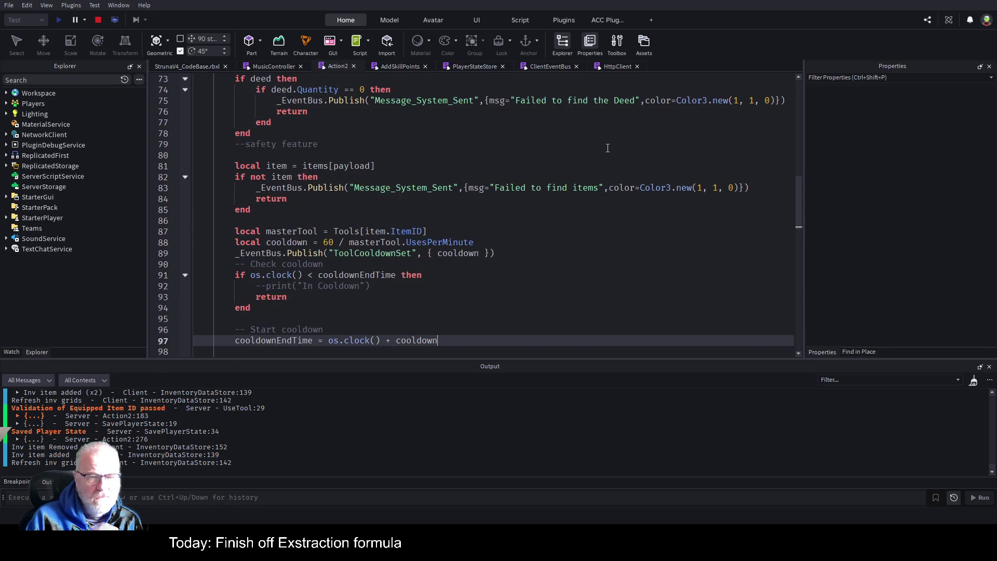
Add an 'All Checks done' comment above the masterTool line
key("Up")
key("Up")
key("Up")
key("Return")
key("Return")
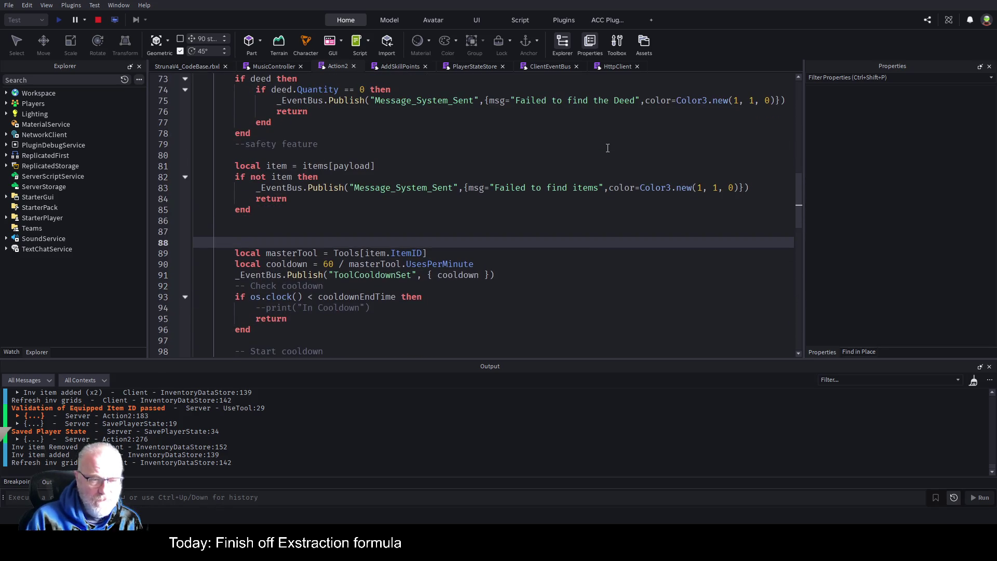
type("--All ")
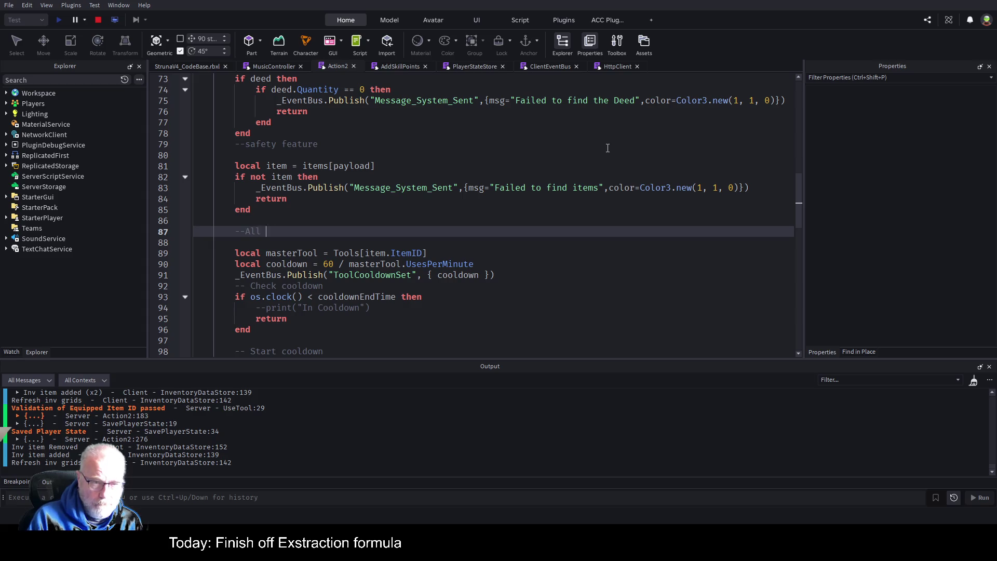
type("Checks done")
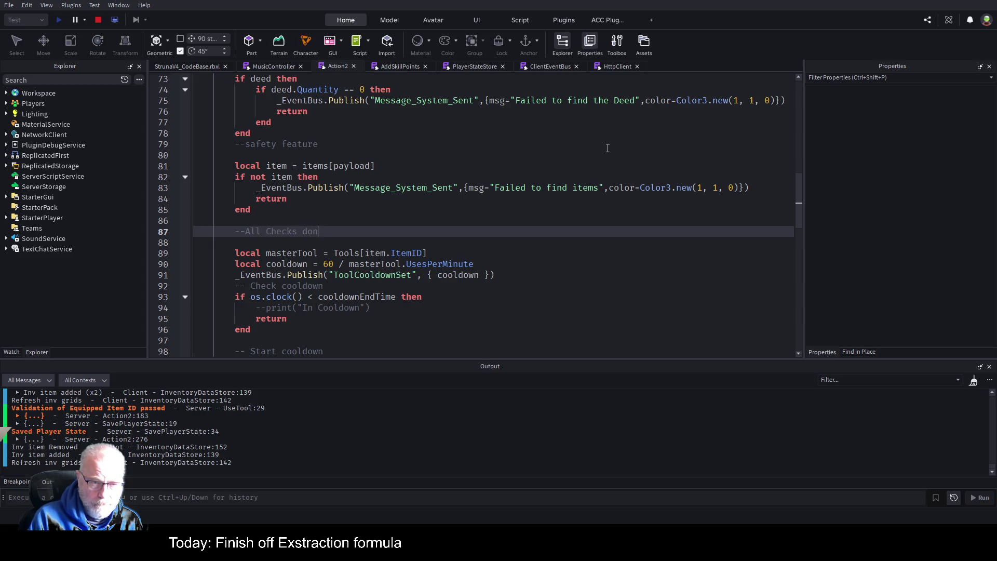
key("Down")
key("Down")
key("Down")
key("Down")
key("Down")
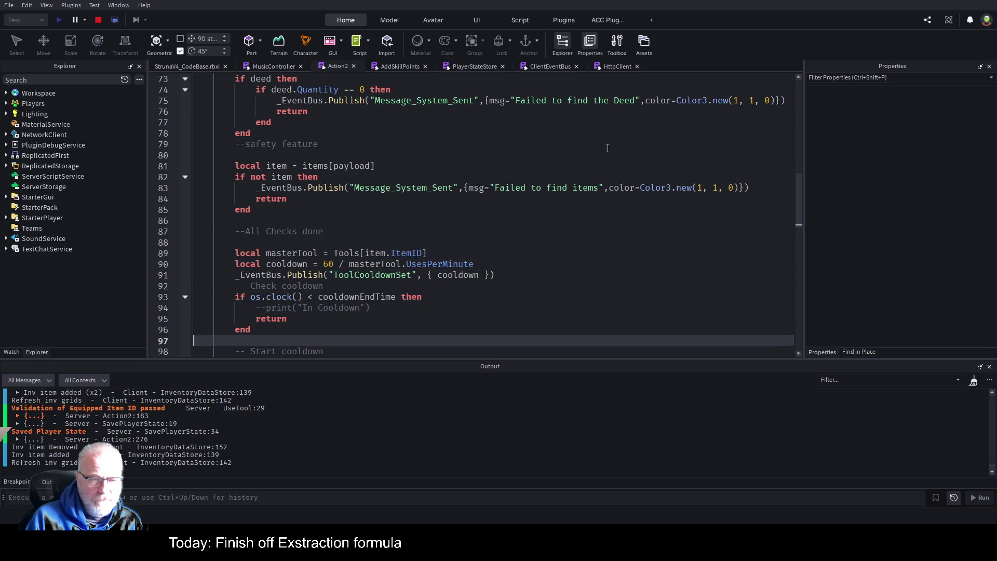
Replace the commented-out In Cooldown print with a '--in cooldown period' comment
key("Up")
key("Up")
key("Up")
key("Up")
key("Up")
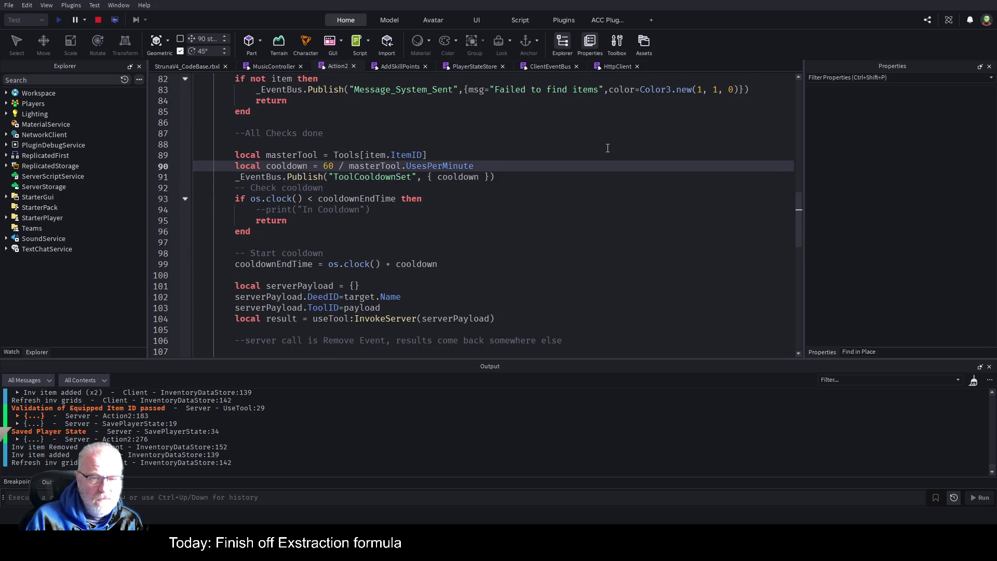
key("Down")
key("Down")
key("Down")
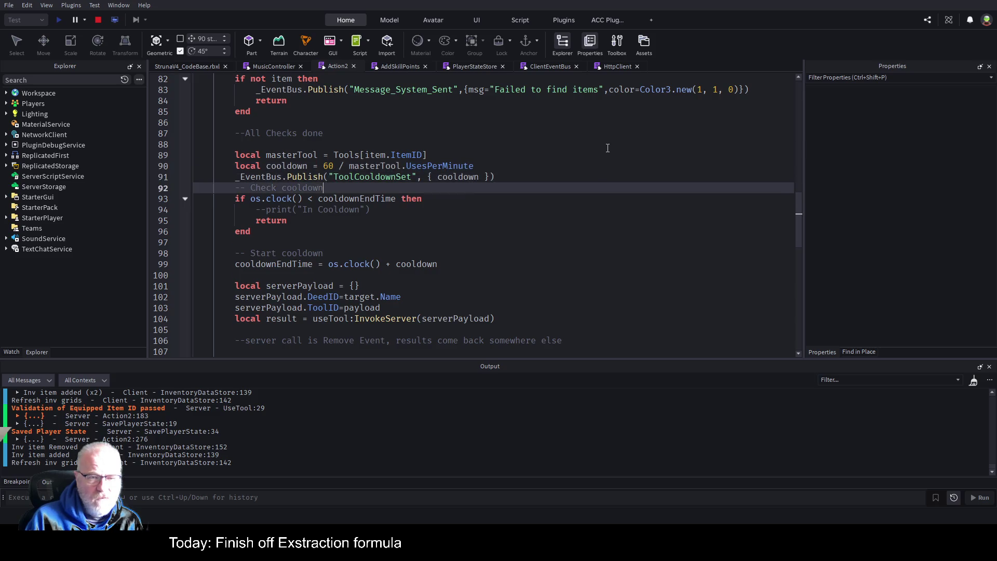
key("shift+Home")
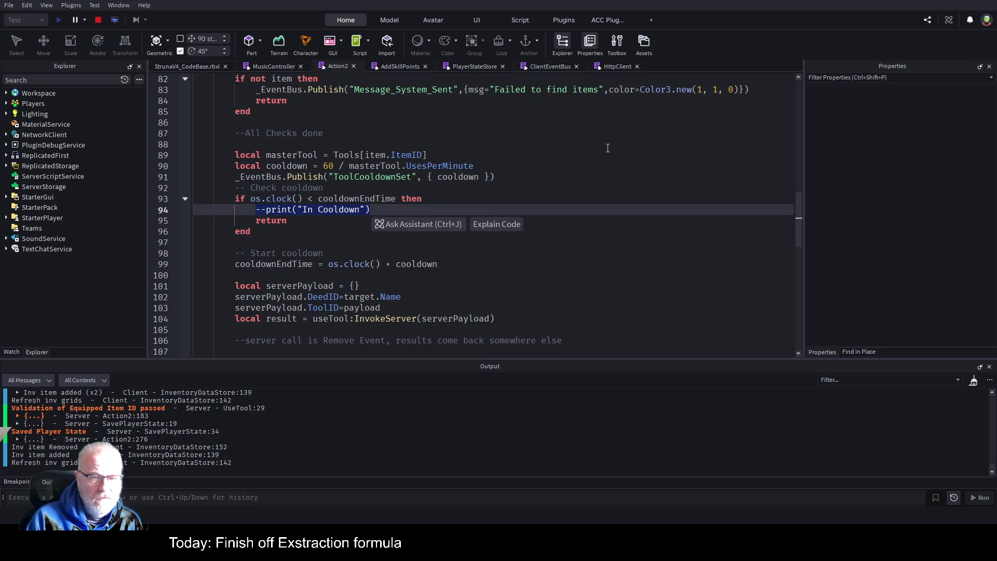
key("BackSpace")
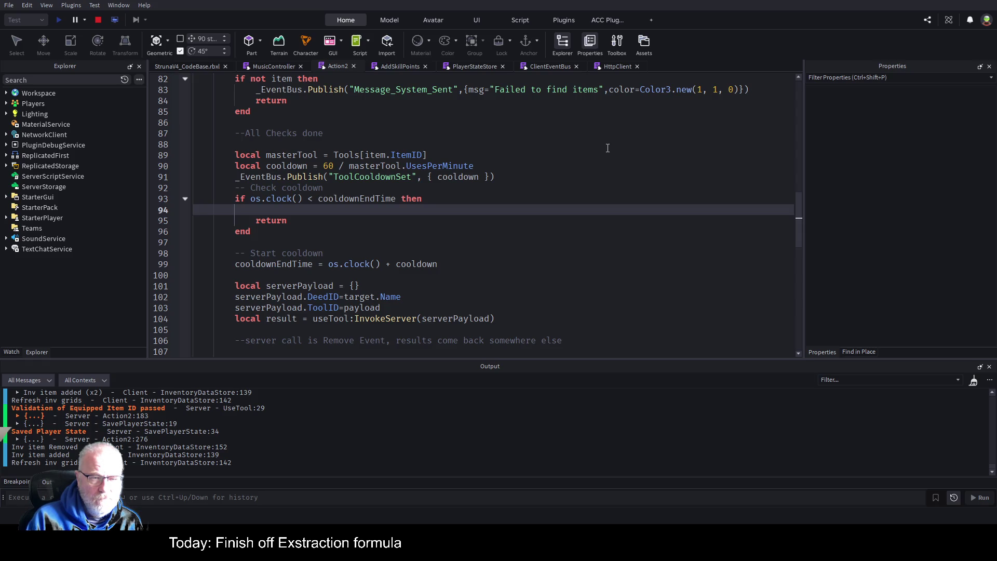
key("Delete")
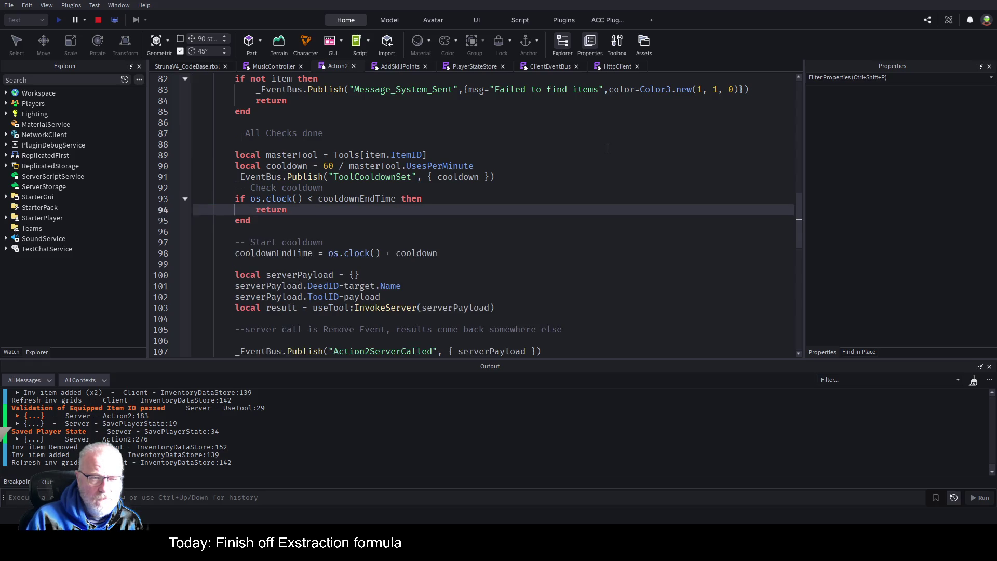
type("--in cooldown")
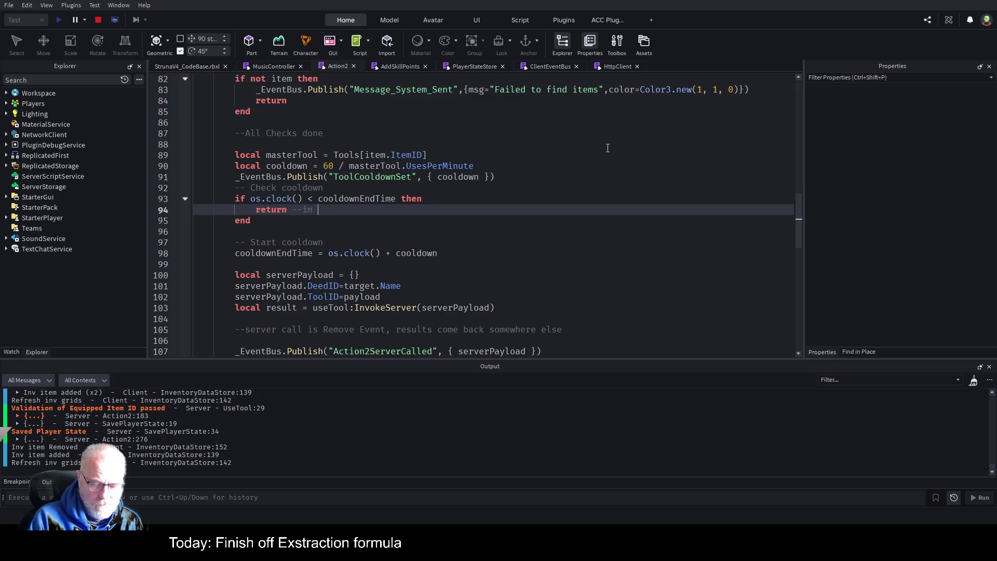
type(" period")
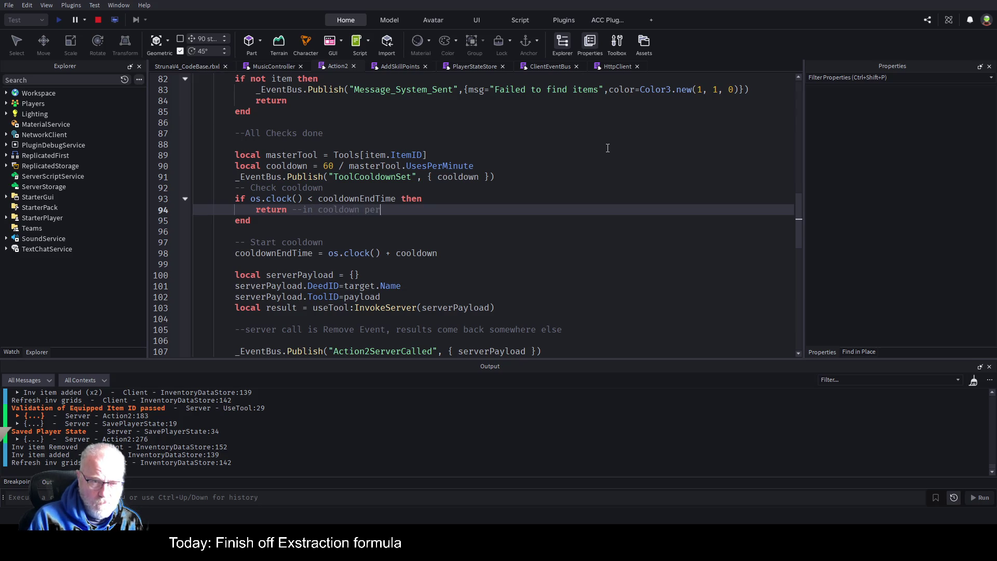
Remove the blank line above the publish call and delete the leftover '--end)' lines
key("Down")
key("Down")
key("Down")
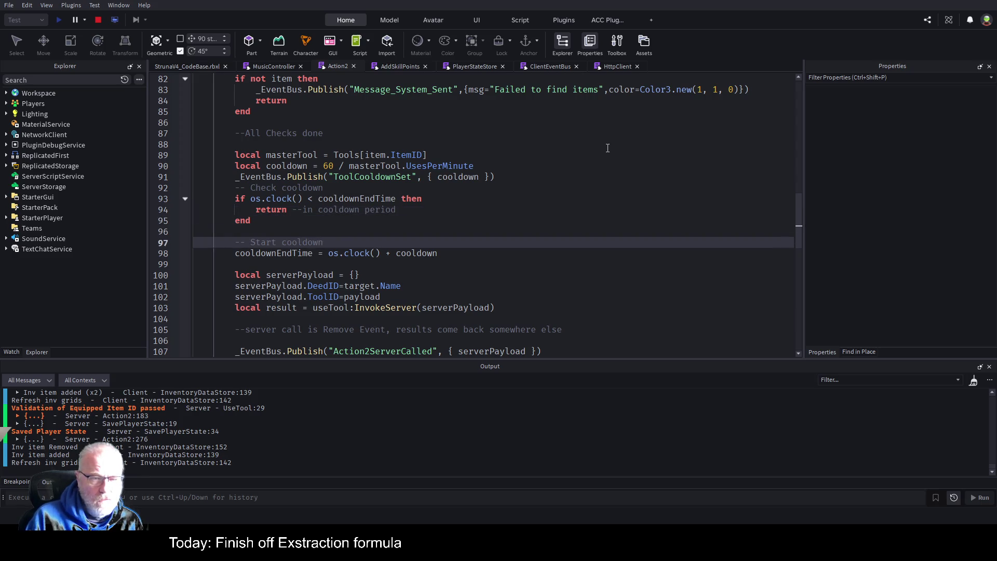
key("Down")
key("Down")
key("Down")
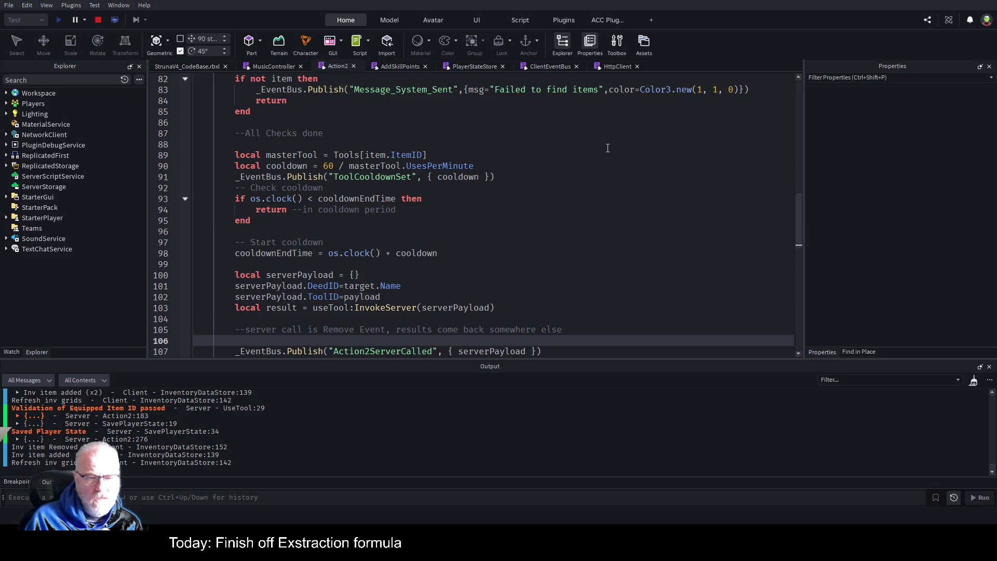
key("Down")
key("Down")
key("Down")
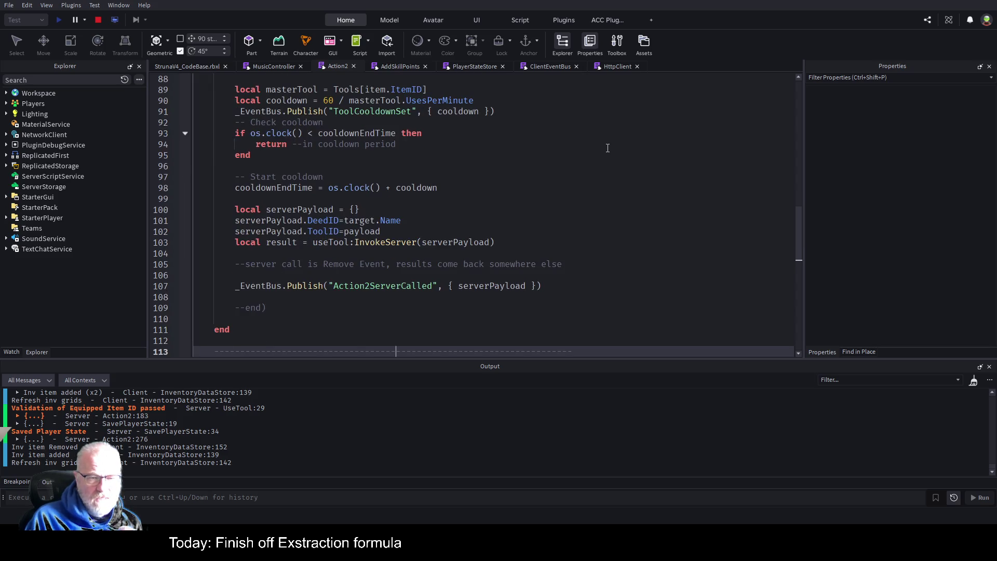
key("Up")
key("Up")
key("Up")
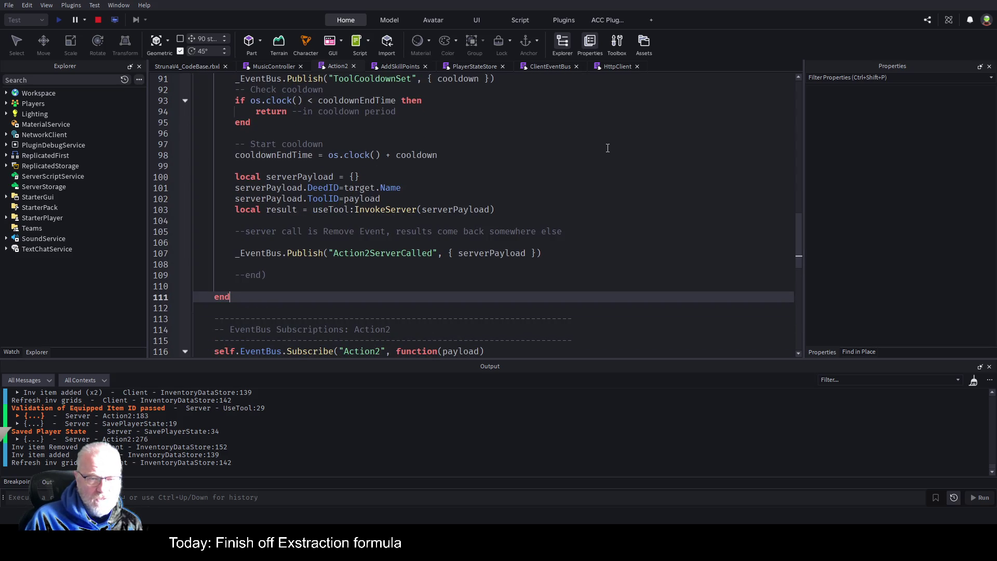
key("Up")
key("Up")
key("Up")
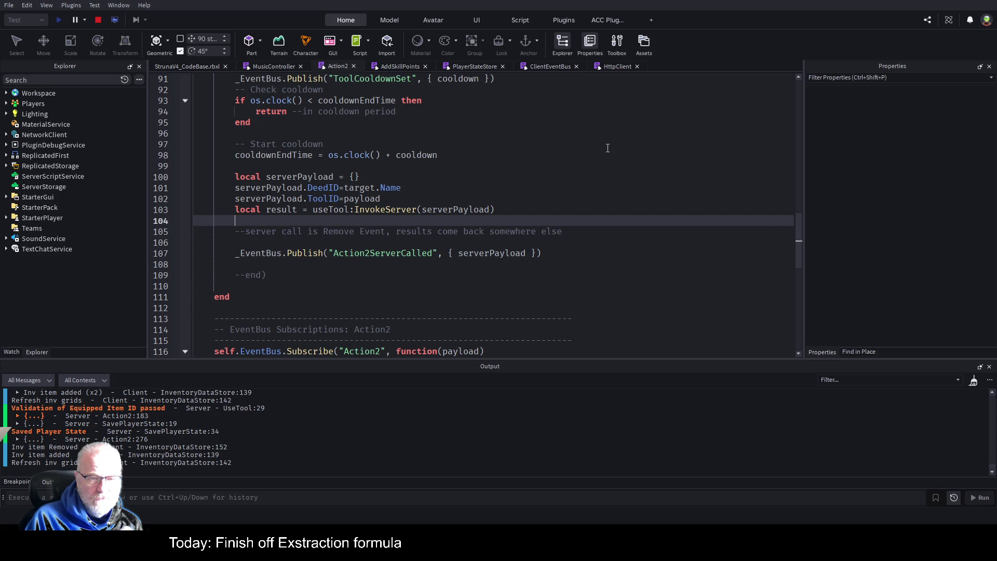
key("Down")
key("Down")
key("Down")
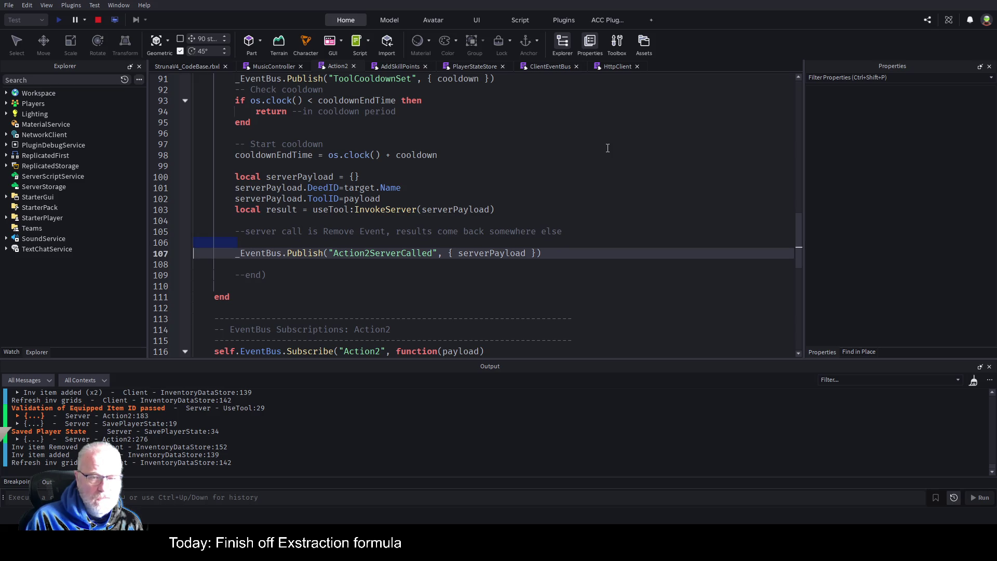
key("Delete")
key("Down")
key("shift+Down")
key("shift+Down")
key("Delete")
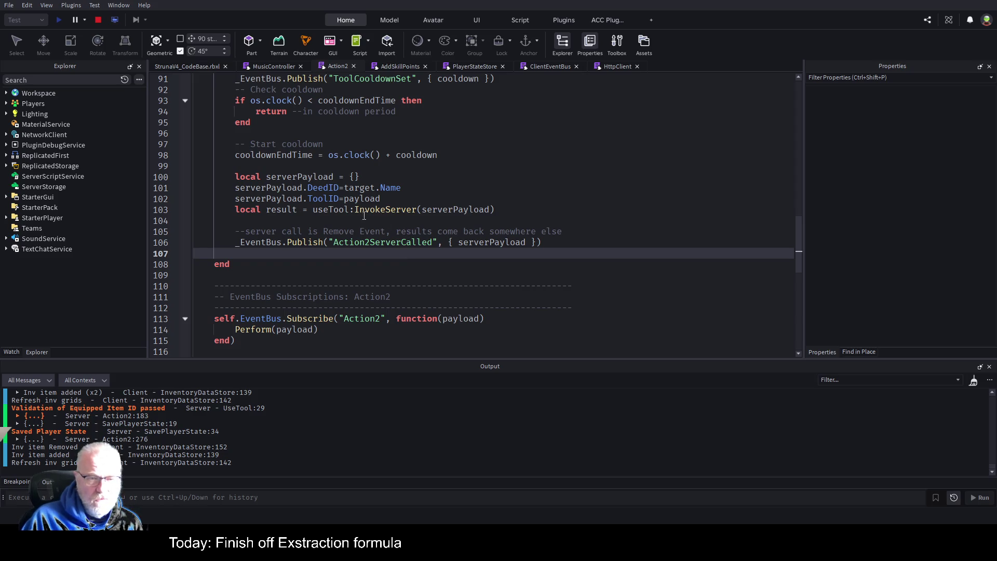
double_click(330, 210)
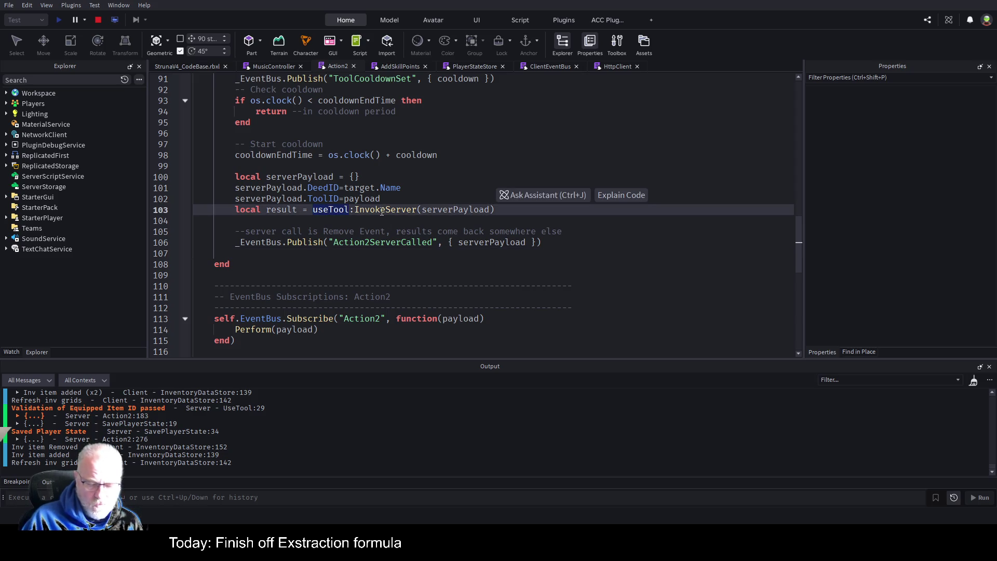
Find useTool in the script, run a Find in Place for PlayerUseTool, and widen the results panel
key("ctrl+f")
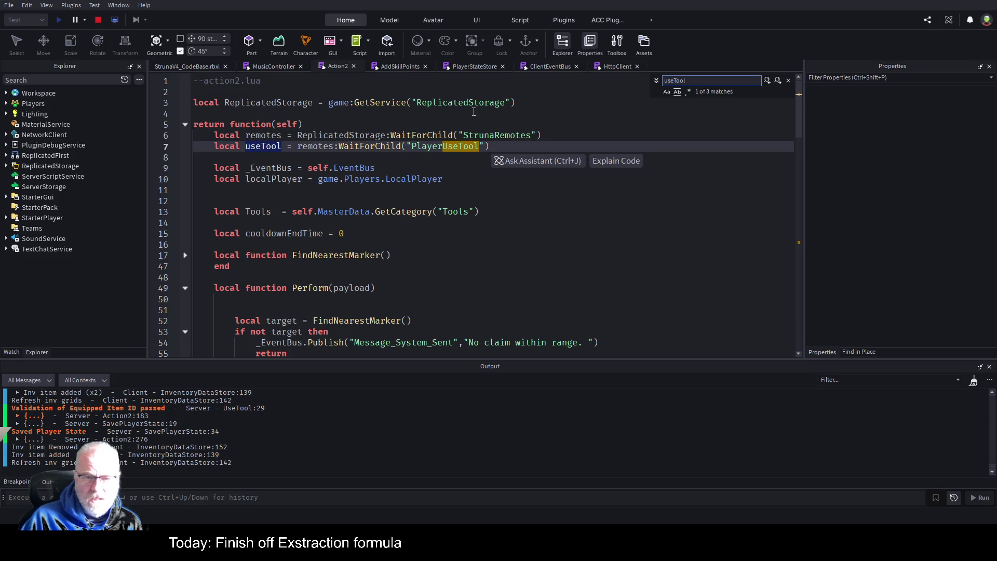
left_click(438, 148)
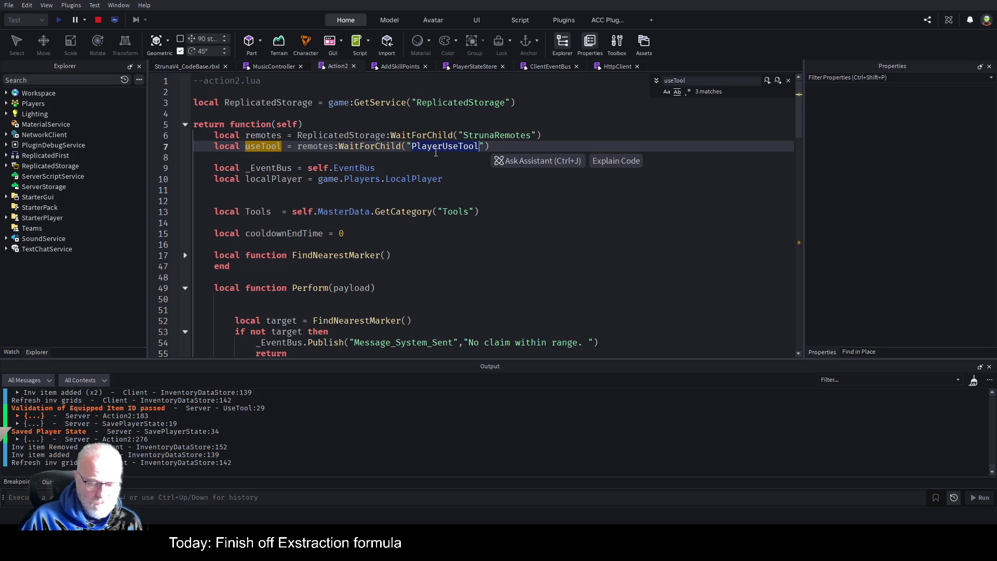
left_click(866, 352)
left_click(865, 84)
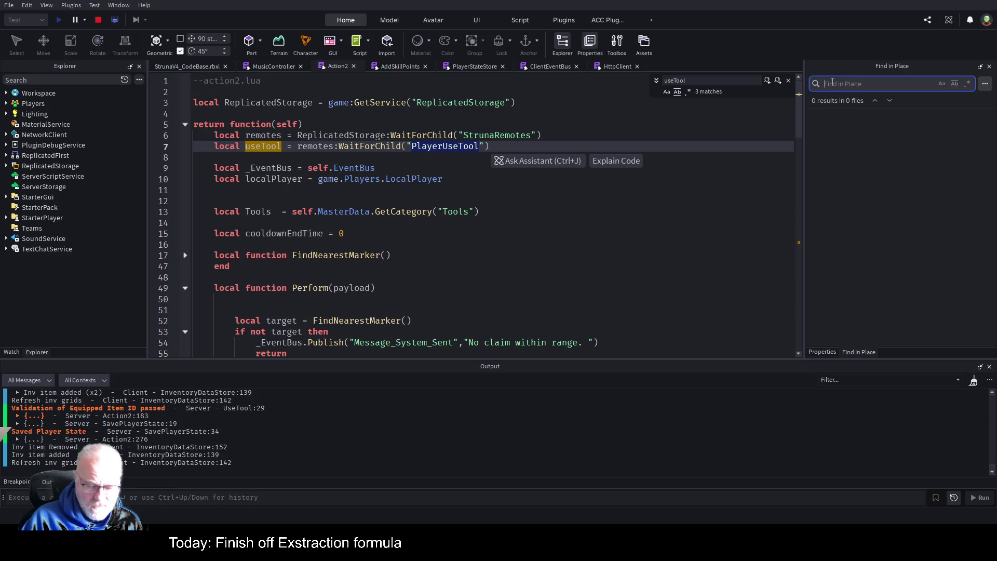
type("PlayerUseTool")
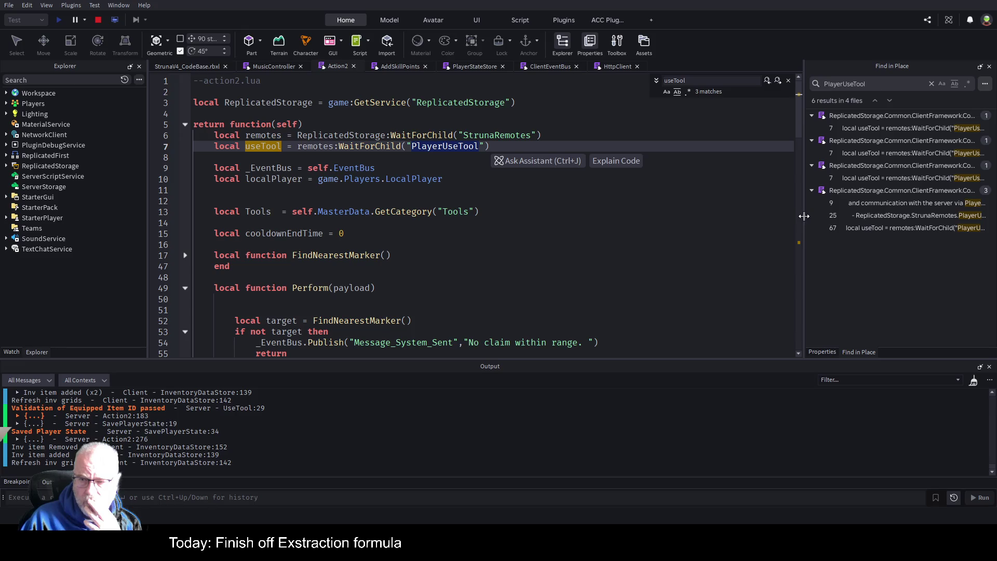
left_click_drag(804, 218, 716, 239)
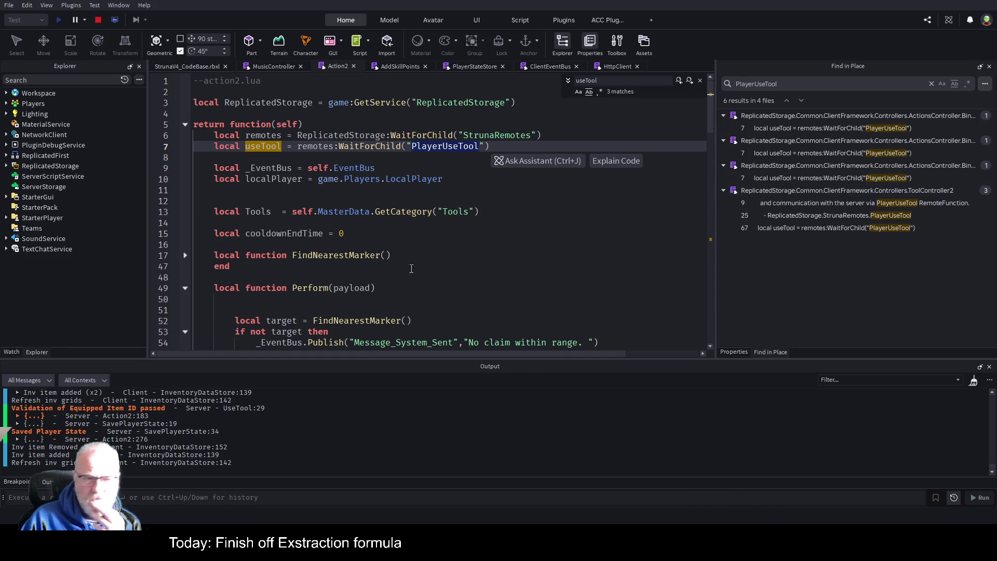
left_click(172, 66)
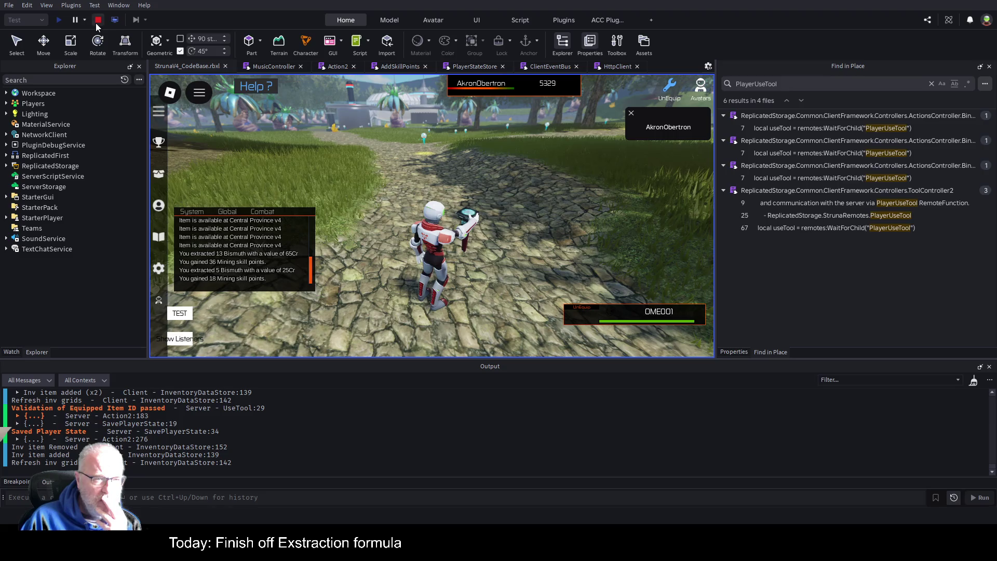
Stop the playtest and clear all existing bookmarks from the Action2 script
left_click(96, 20)
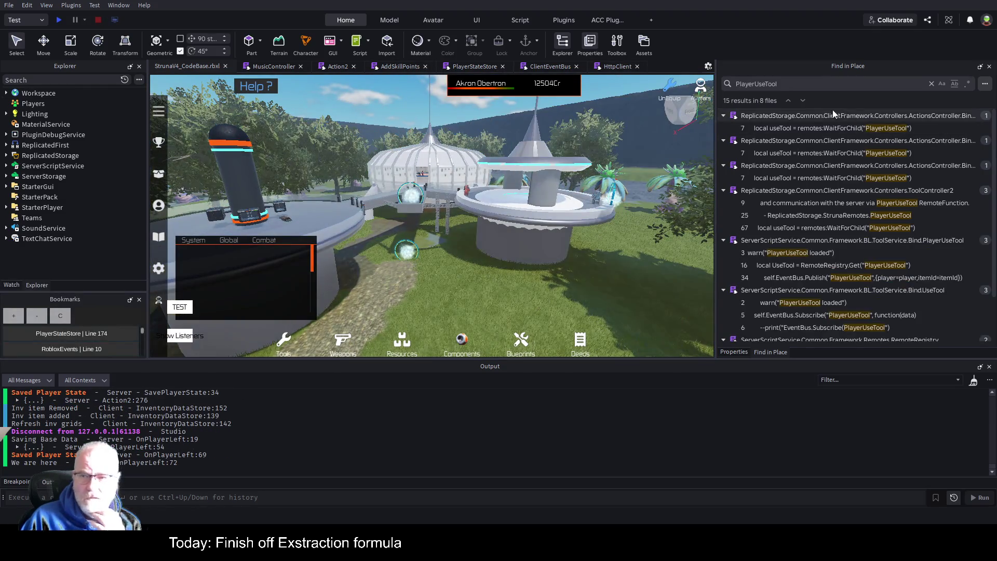
left_click(329, 67)
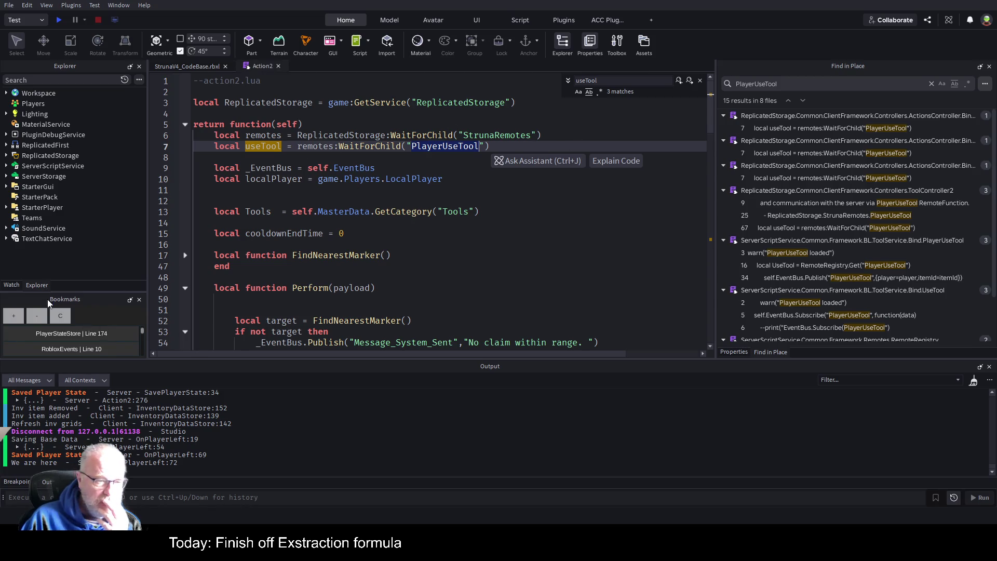
left_click(59, 318)
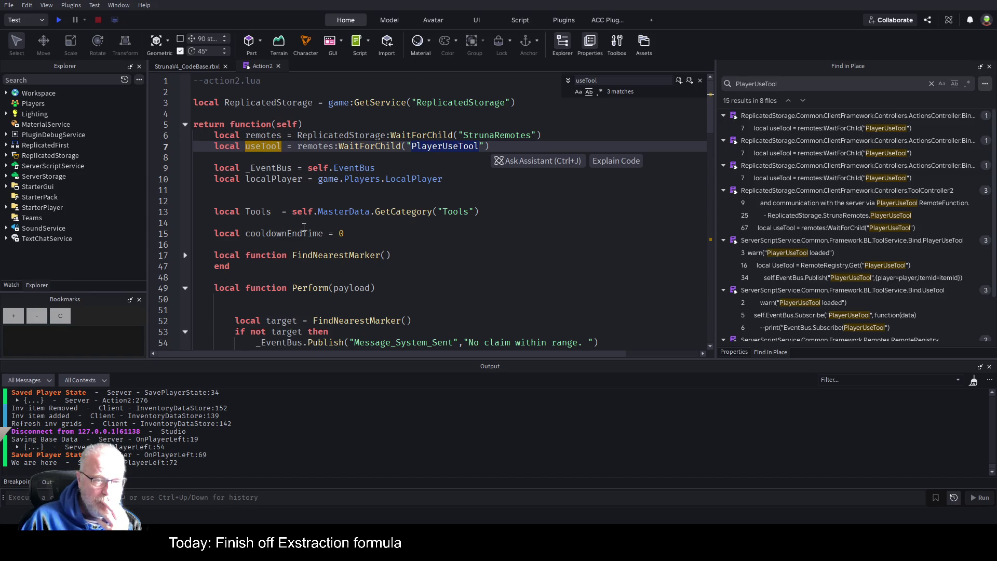
Bookmark the useTool:InvokeServer call on line 103, then redock and widen the Bookmarks panel
scroll(316, 259, "down", 20)
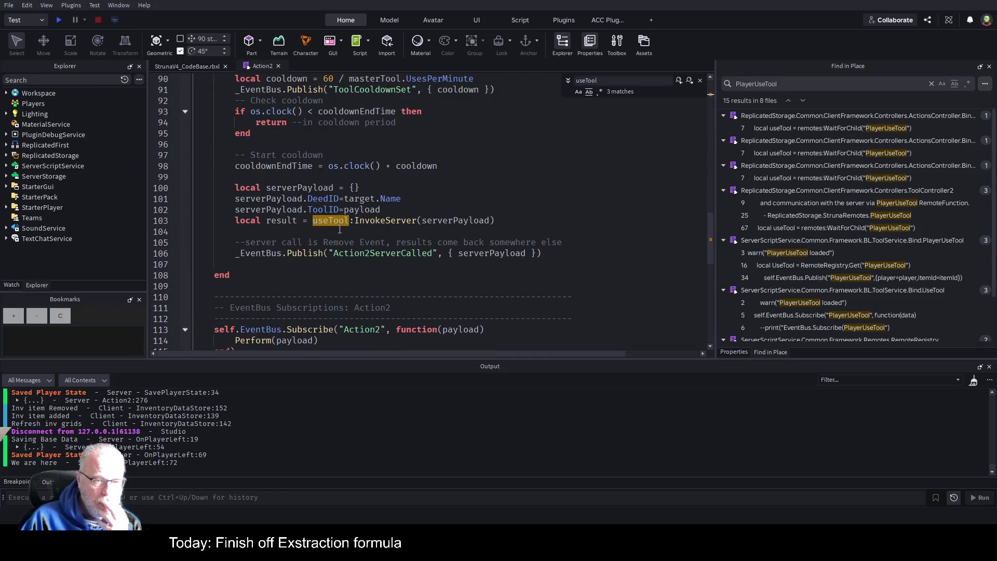
left_click(243, 222)
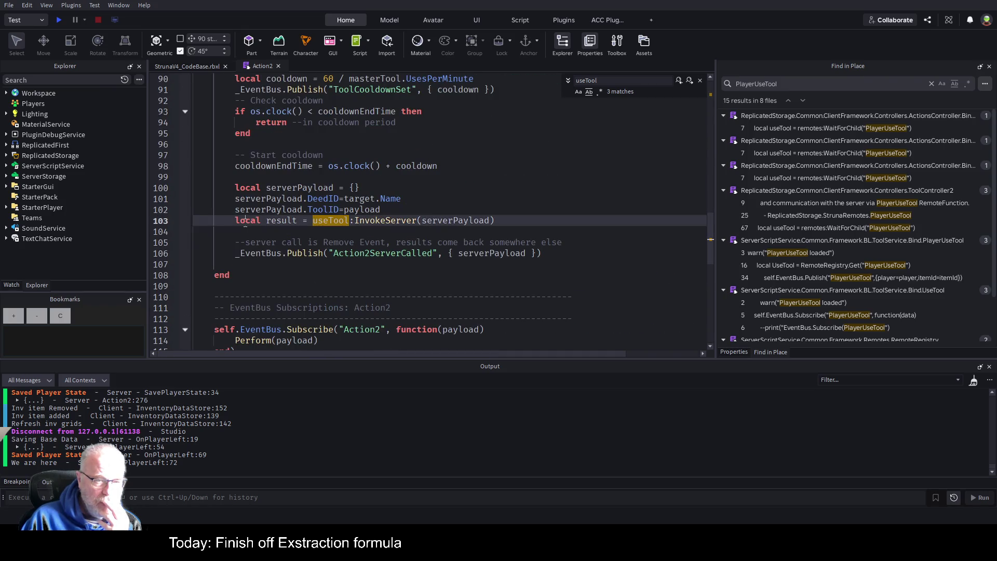
left_click(22, 318)
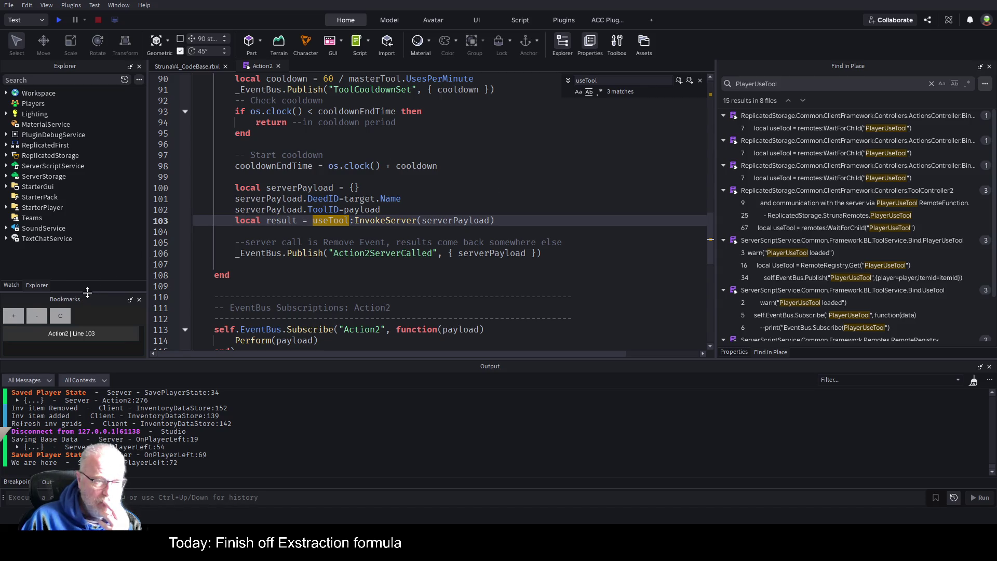
mouse_move(79, 297)
left_mouse_down()
mouse_move(103, 332)
mouse_move(79, 423)
mouse_move(323, 437)
mouse_move(478, 429)
mouse_move(474, 422)
mouse_move(477, 431)
left_mouse_up()
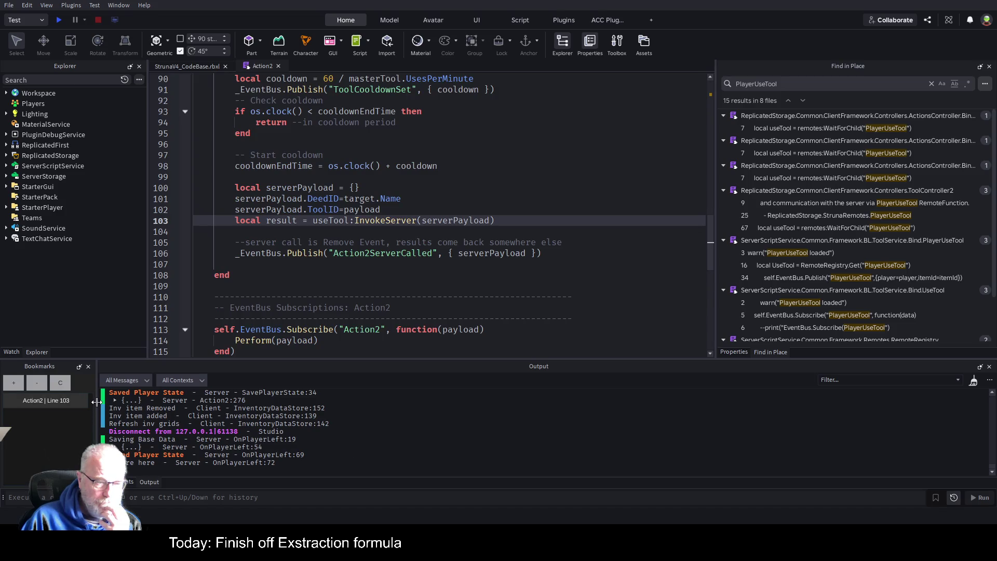
left_click_drag(95, 402, 145, 402)
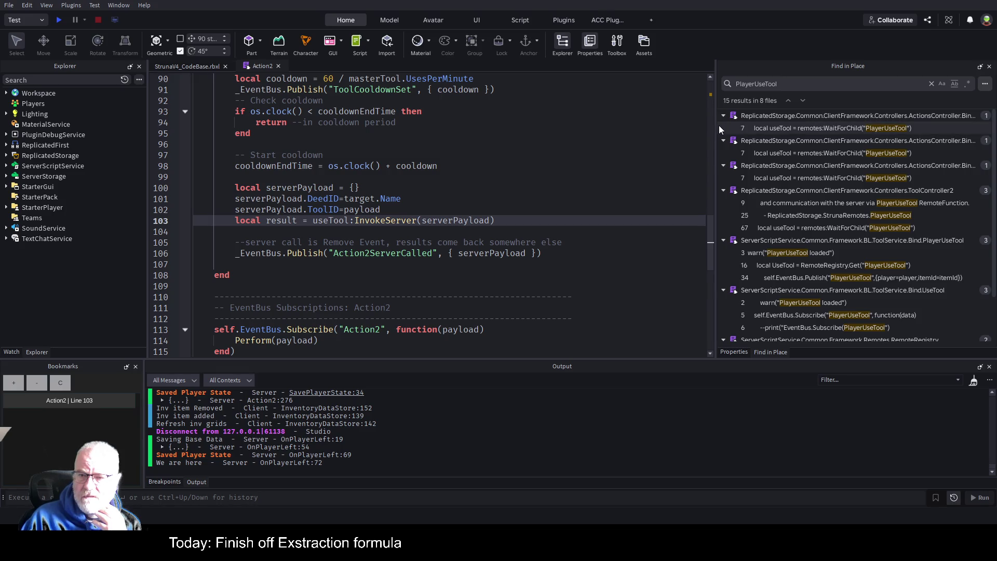
Widen the search results and open the server PlayerUseTool script at its line 3 'PlayerUseTool loaded' warning
left_click_drag(717, 125, 650, 126)
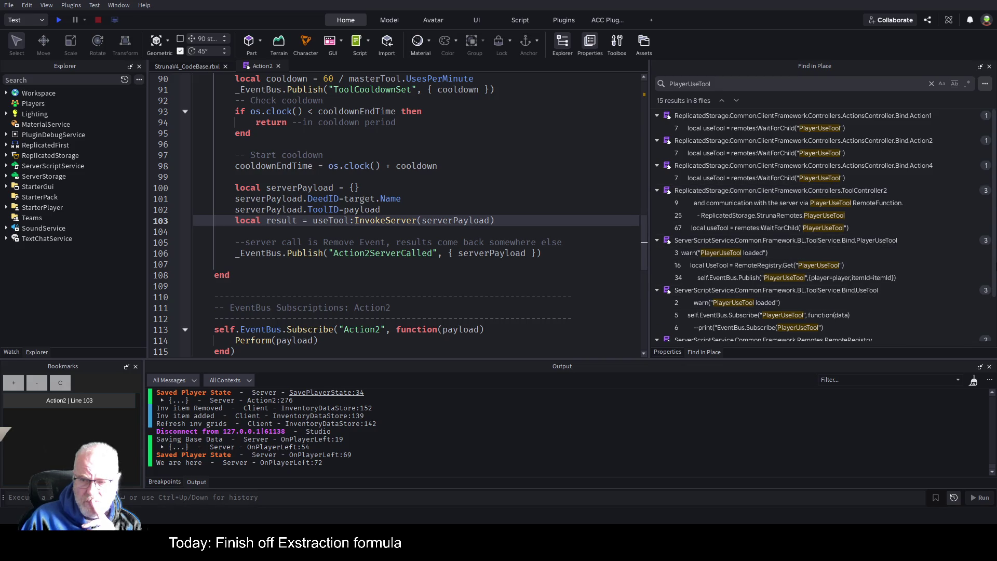
left_click(726, 254)
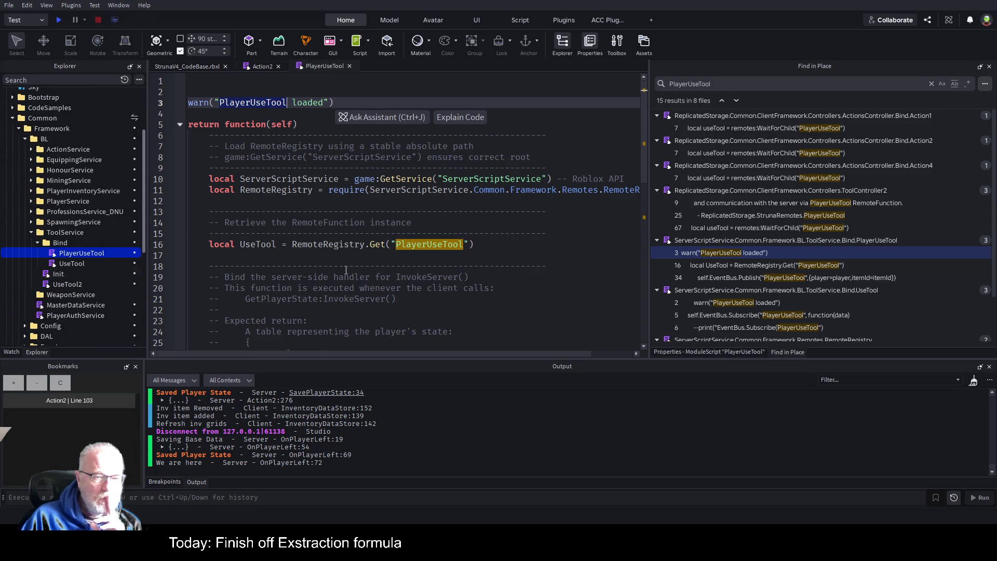
left_click(401, 221)
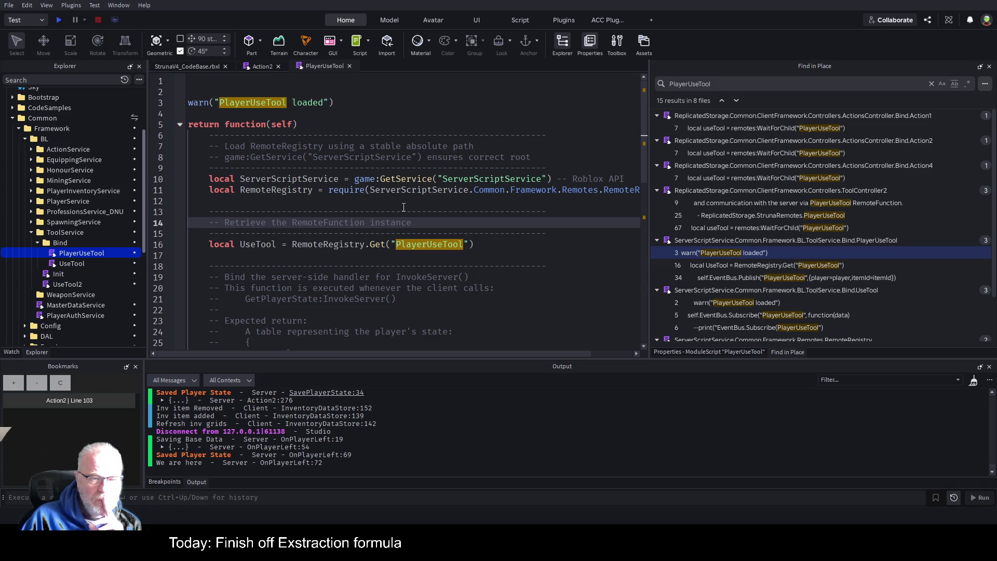
scroll(390, 230, "down", 4)
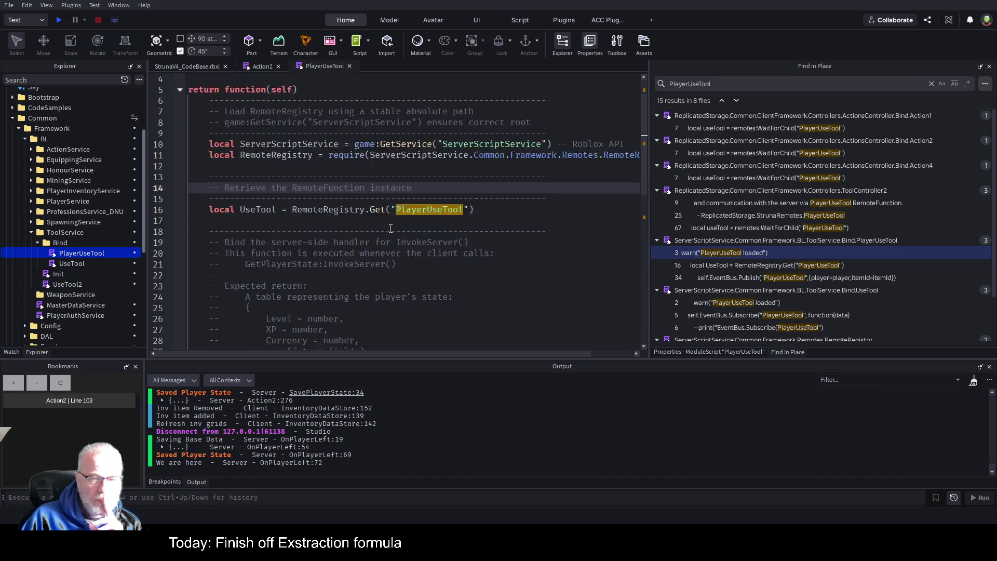
scroll(251, 225, "down", 4)
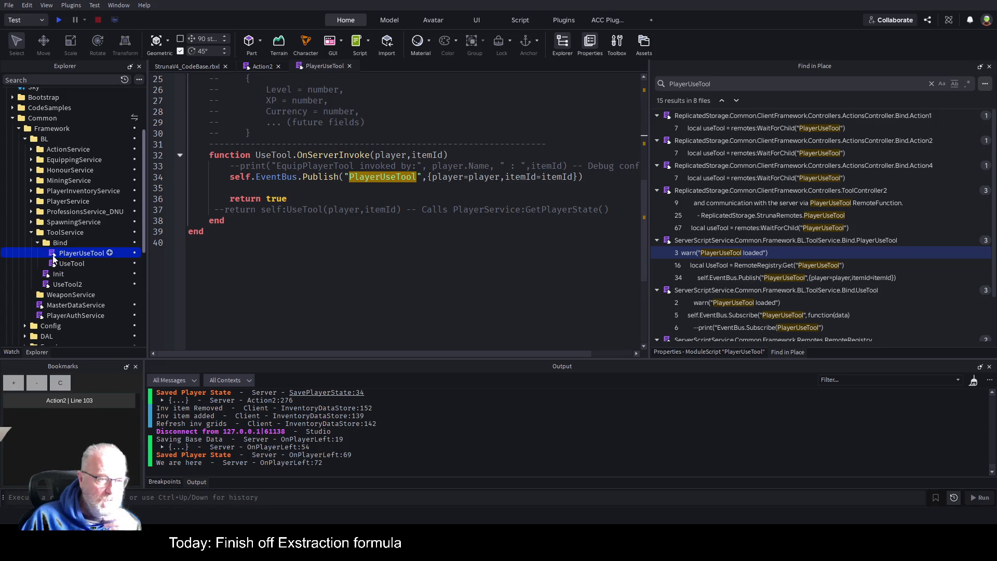
Open the UseTool script and bookmark its line 6 commented debug print
double_click(72, 263)
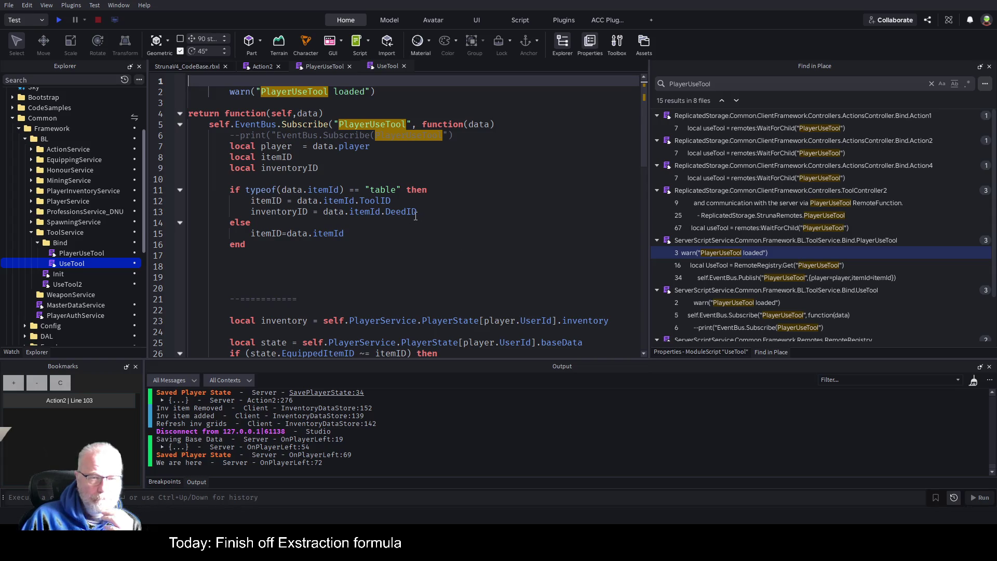
left_click(467, 198)
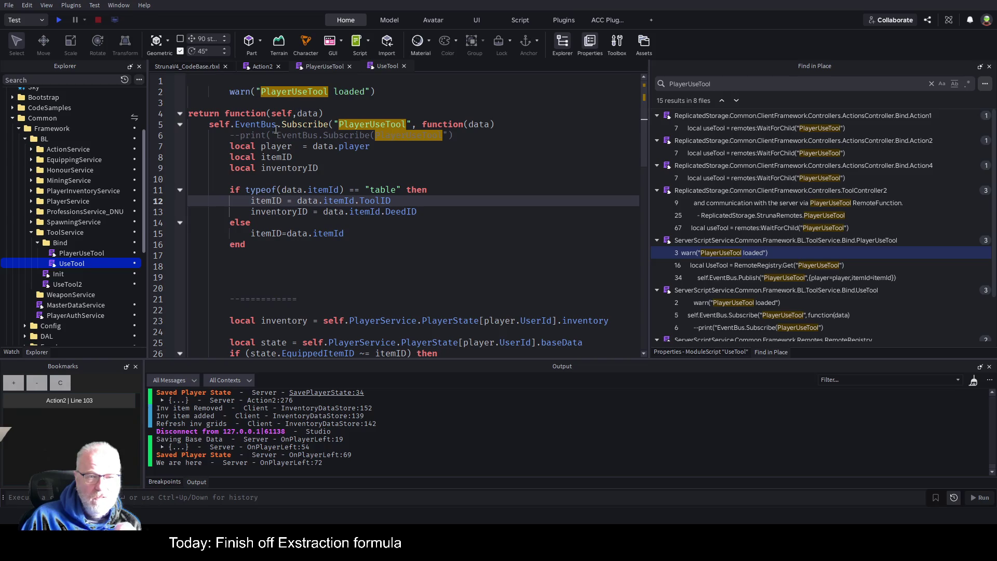
left_click(221, 136)
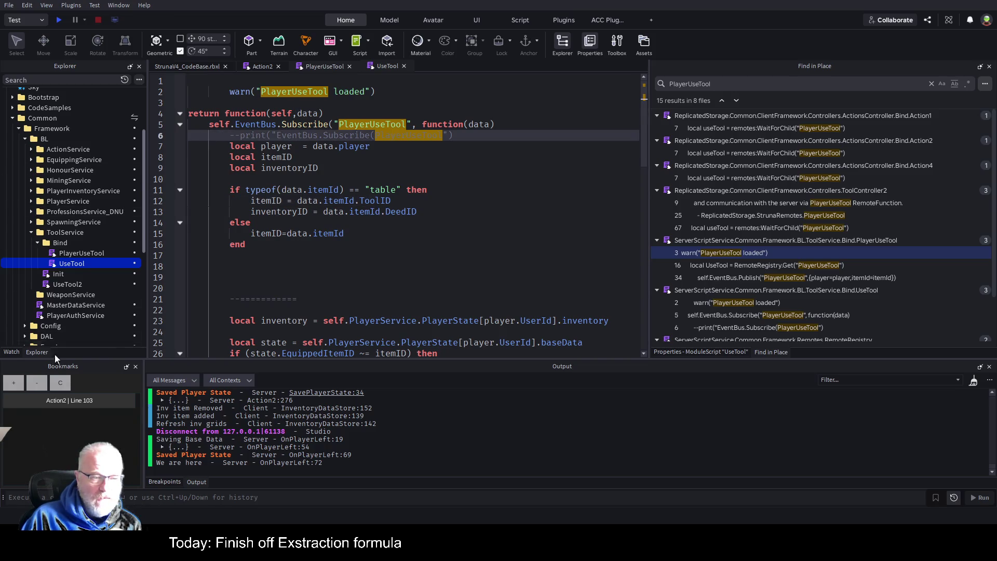
left_click(16, 388)
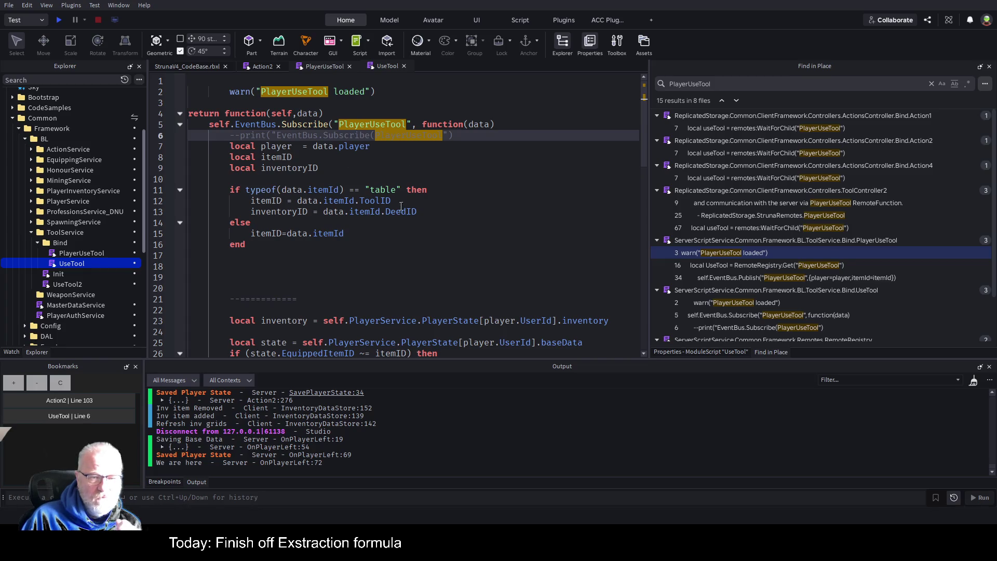
Scroll through UseTool, then return to the client Action2 script's InvokeServer call
scroll(300, 230, "down", 4)
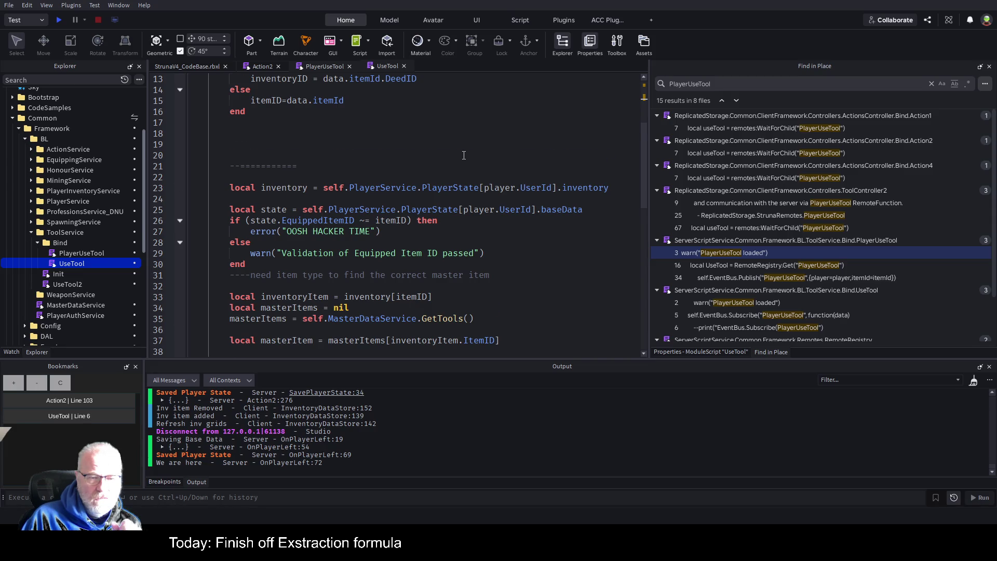
scroll(473, 158, "down", 3)
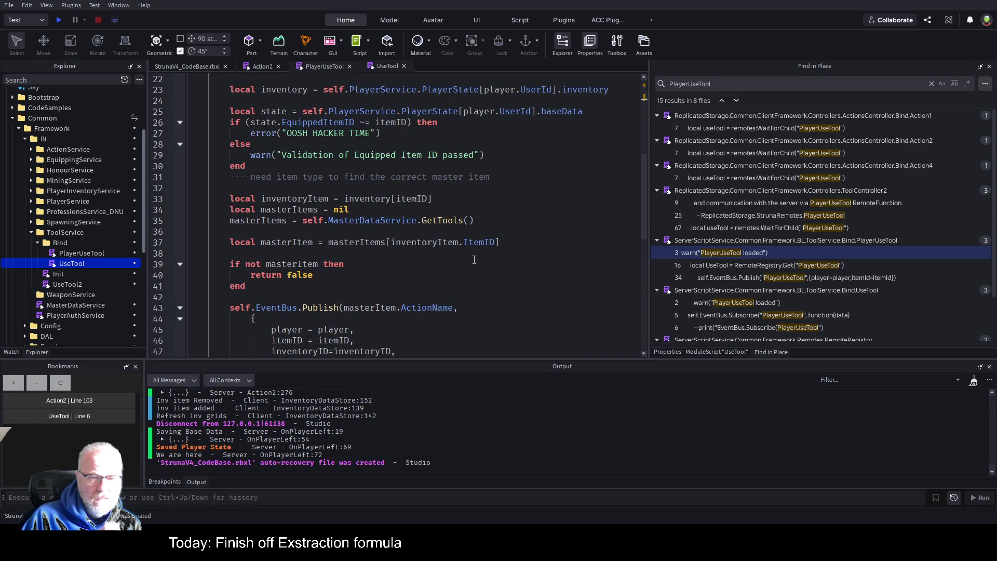
scroll(483, 252, "down", 3)
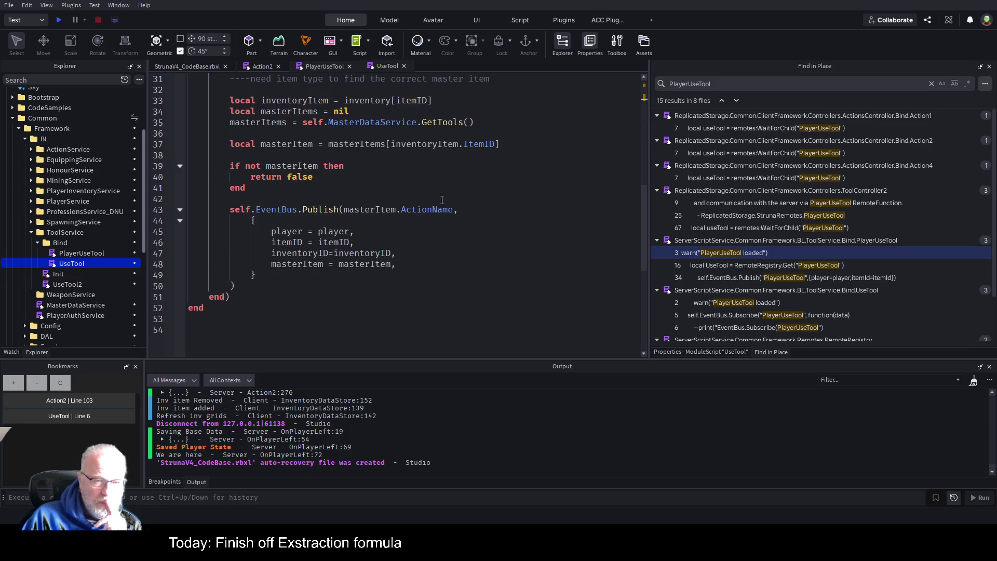
left_click(267, 66)
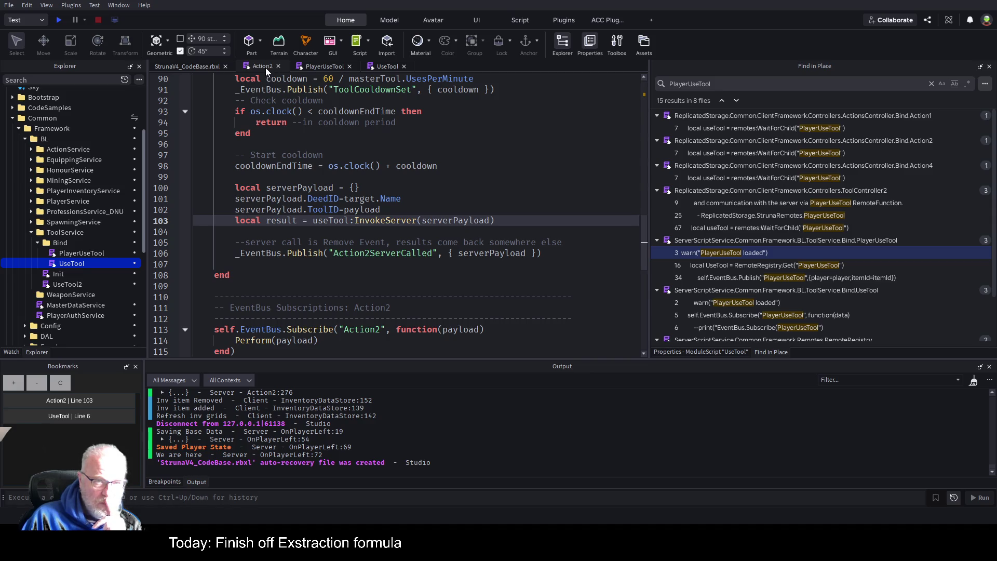
Open the server-side Action2 script from ActionService > Bind in Explorer
left_click(31, 150)
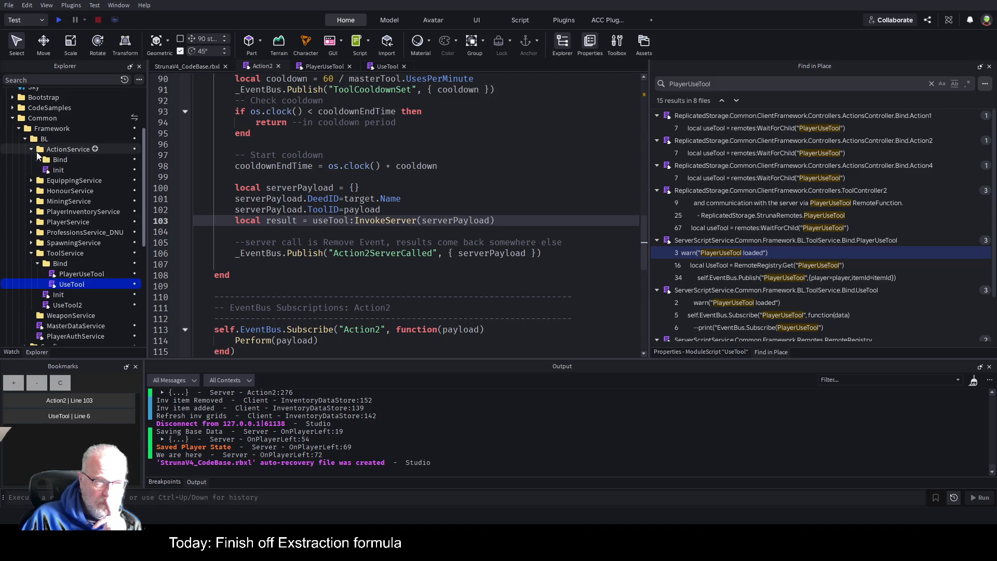
left_click(37, 159)
double_click(62, 181)
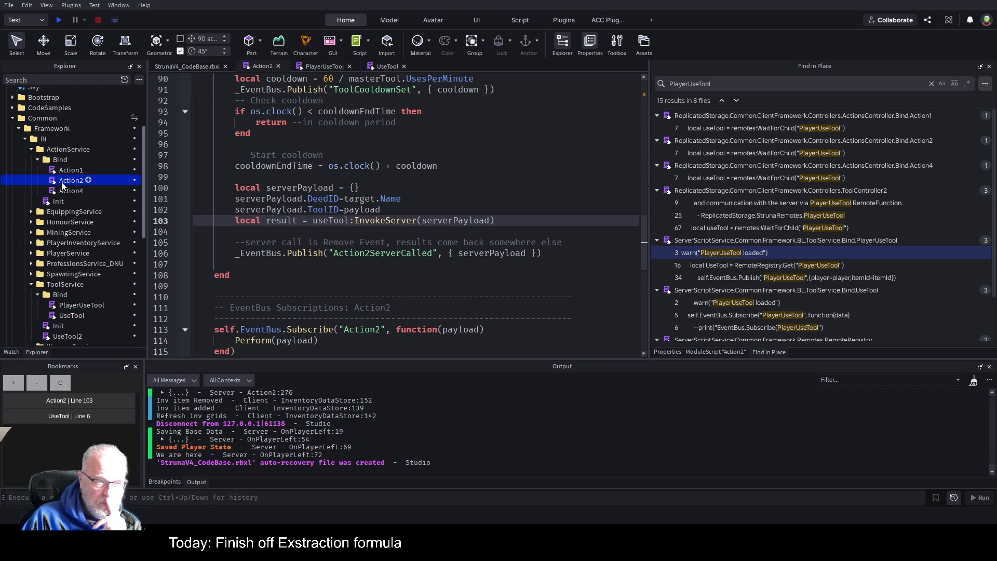
Reorder the editor tabs so PlayerUseTool and UseTool precede the server Action2, then view it
left_click_drag(436, 67, 248, 72)
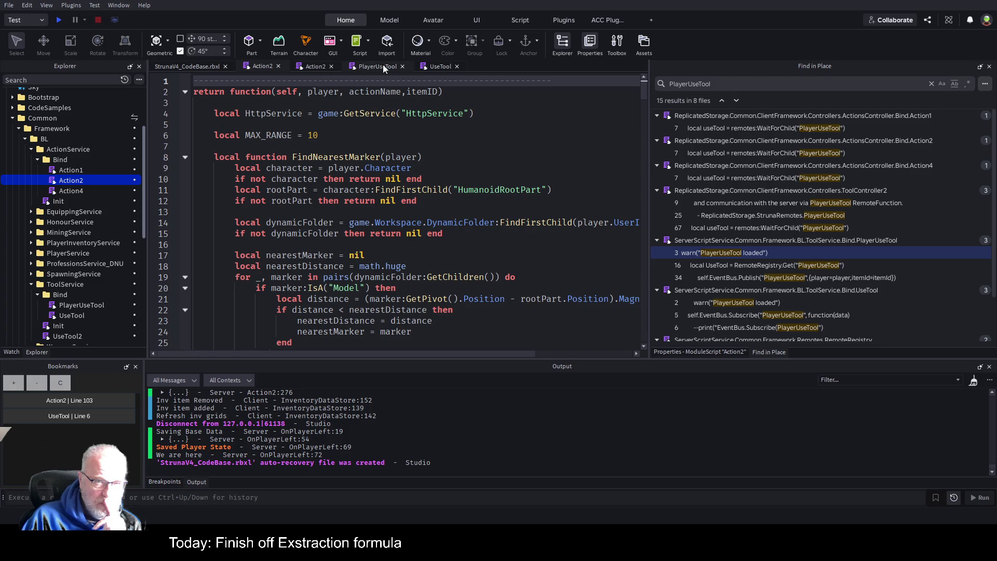
left_click_drag(382, 64, 304, 67)
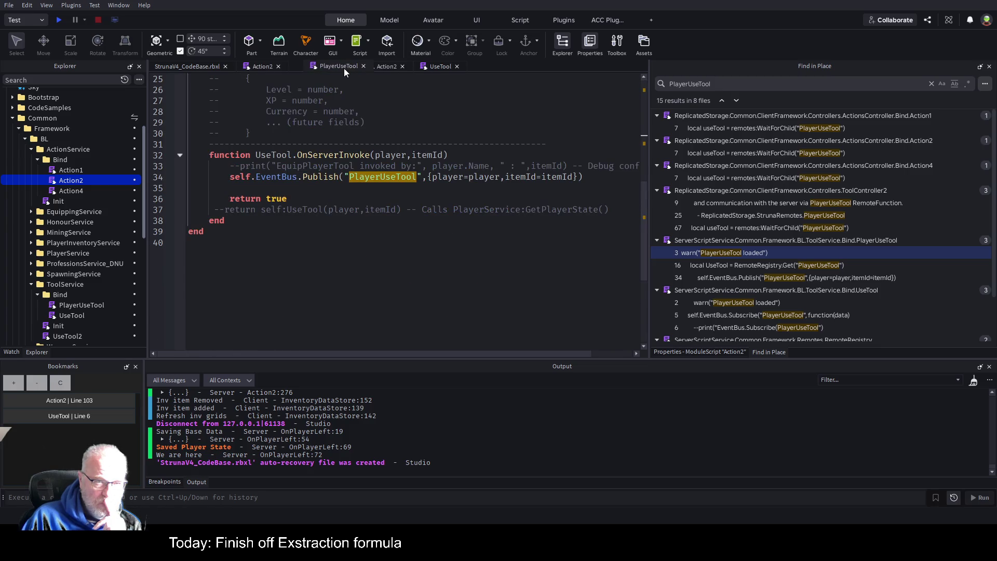
left_click_drag(435, 66, 380, 65)
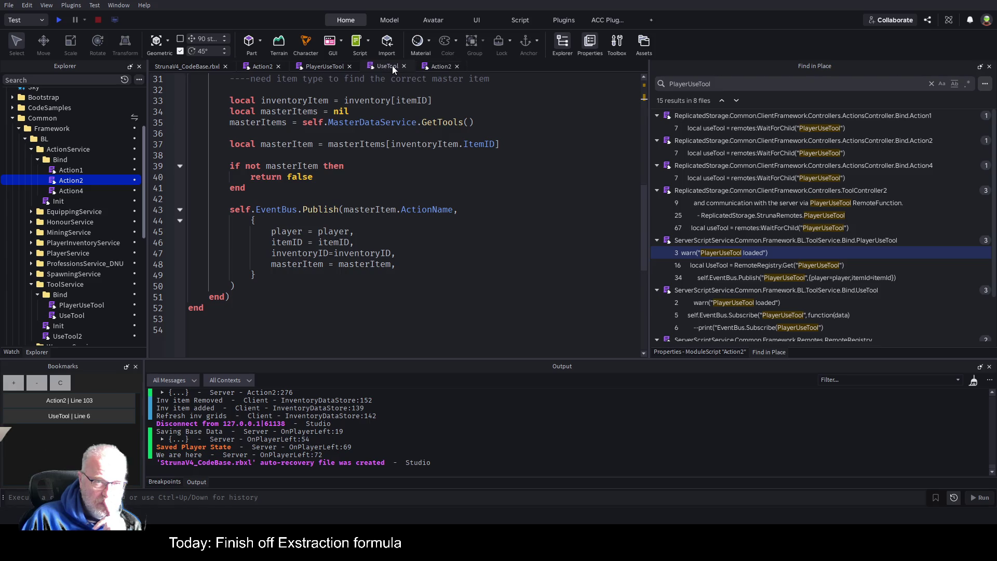
left_click(259, 66)
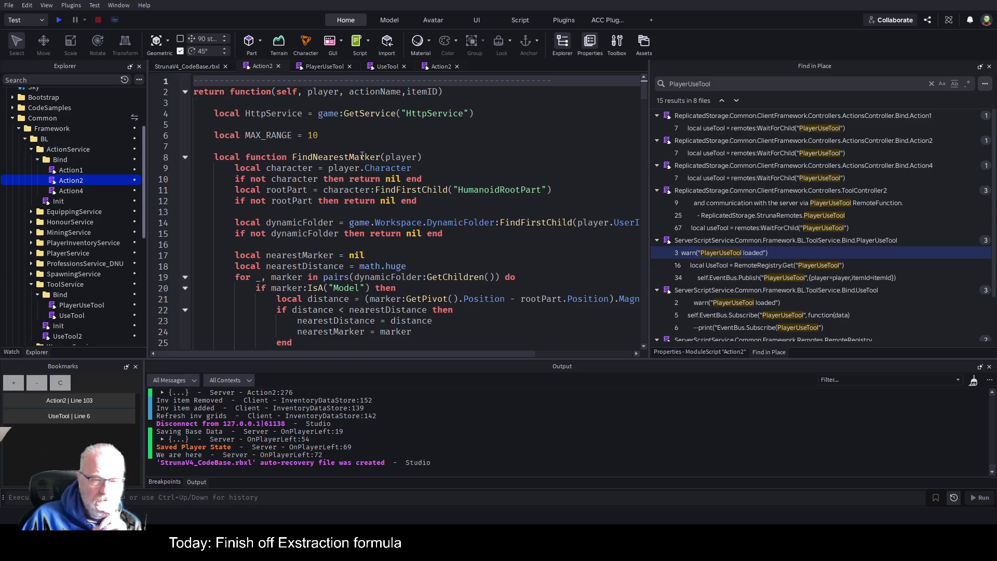
Scroll through the server Action2 script to its helper functions
scroll(362, 157, "down", 2)
scroll(342, 192, "down", 2)
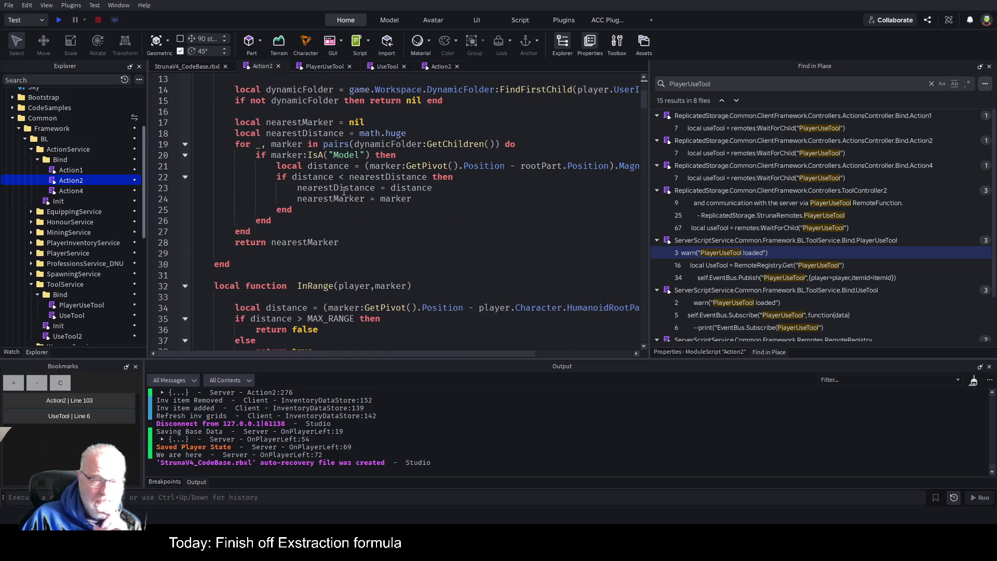
scroll(347, 191, "down", 6)
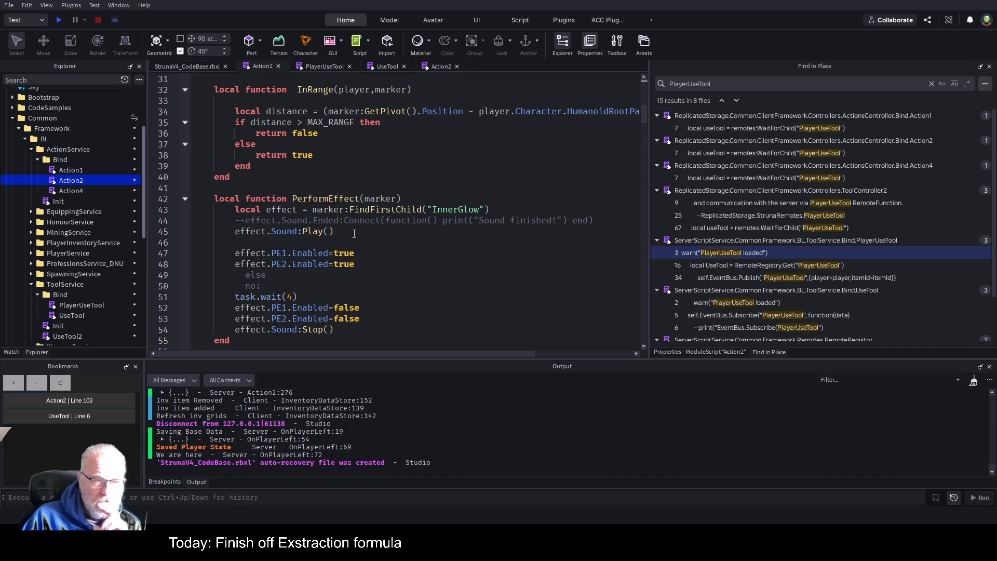
scroll(354, 234, "down", 2)
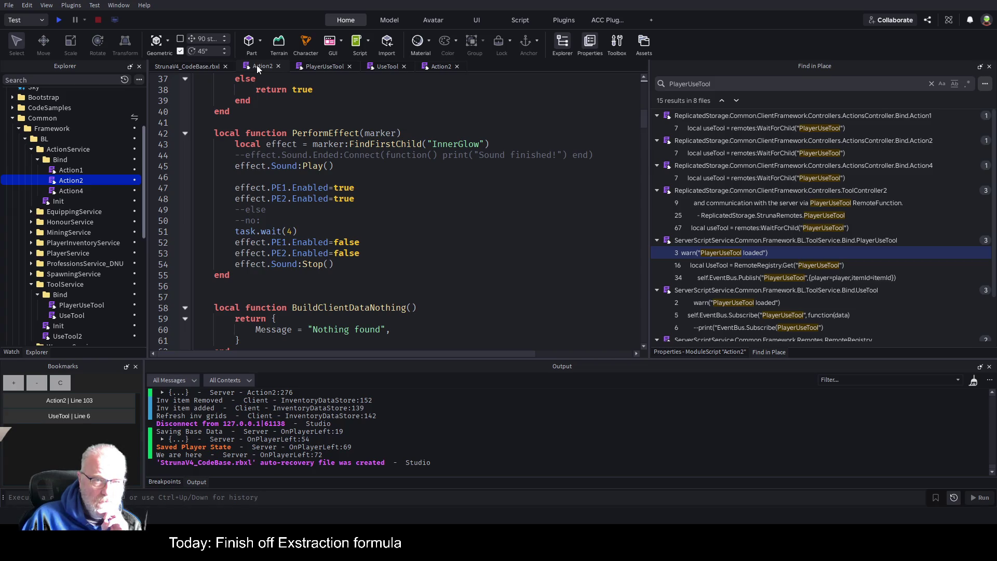
scroll(457, 223, "down", 10)
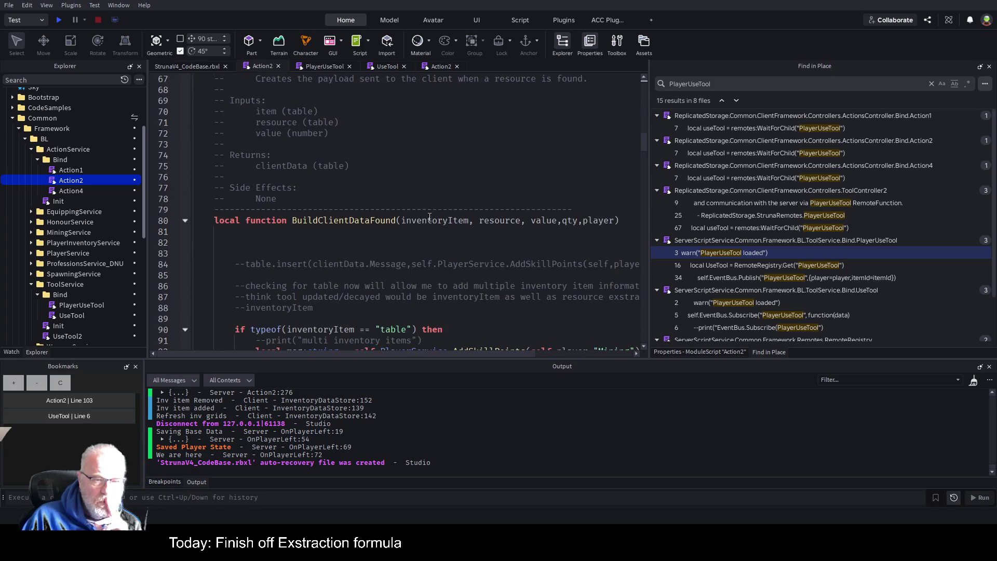
scroll(423, 210, "down", 6)
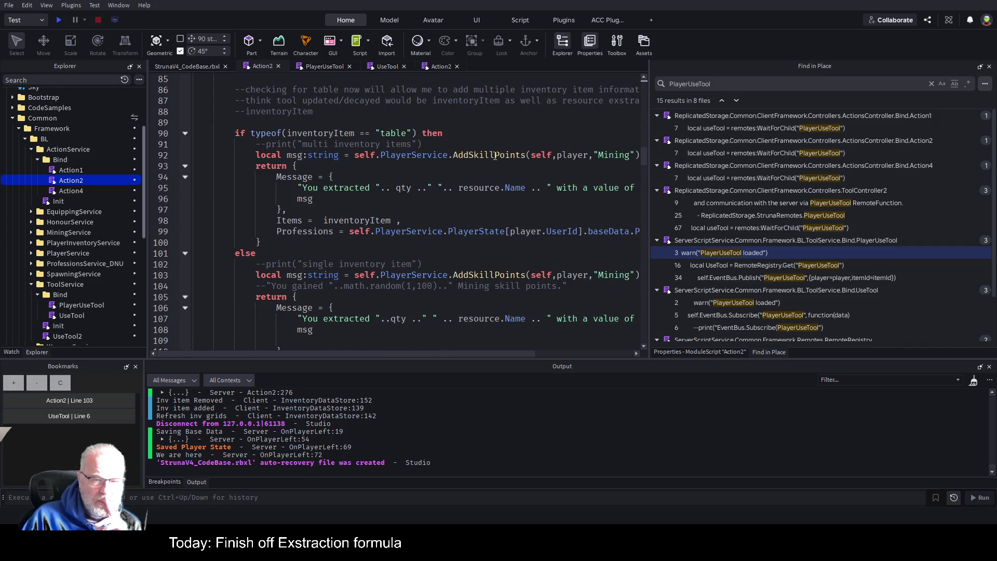
scroll(446, 222, "up", 3)
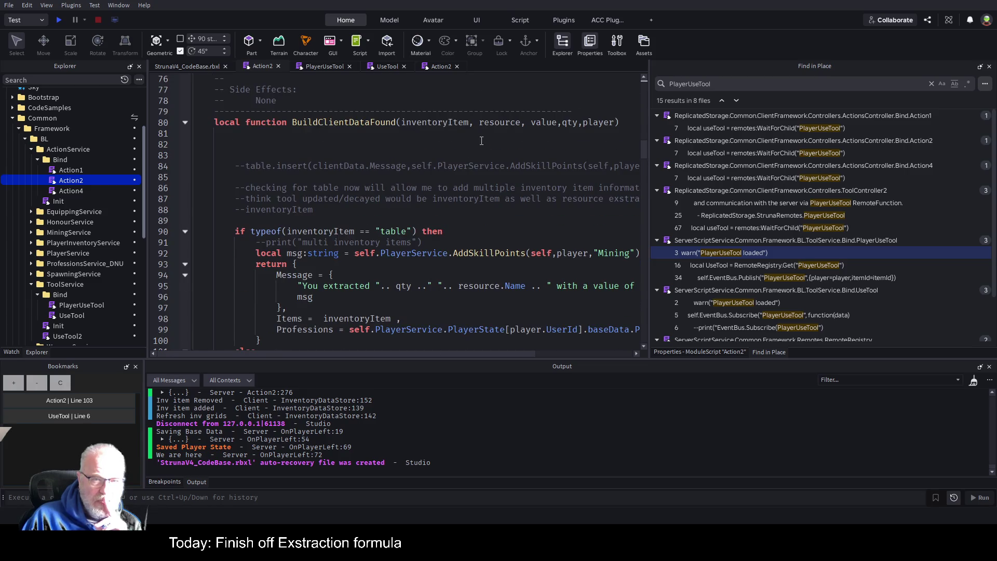
Fold BuildClientDataFound, Action2Completed and CreateInventoryItem so the Perform function comes next
left_click(184, 125)
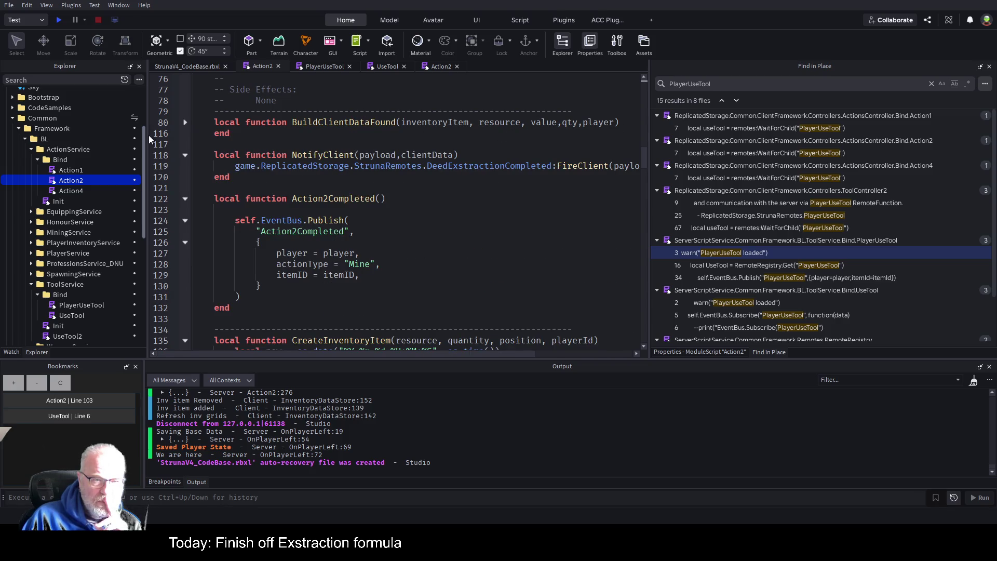
left_click(186, 122)
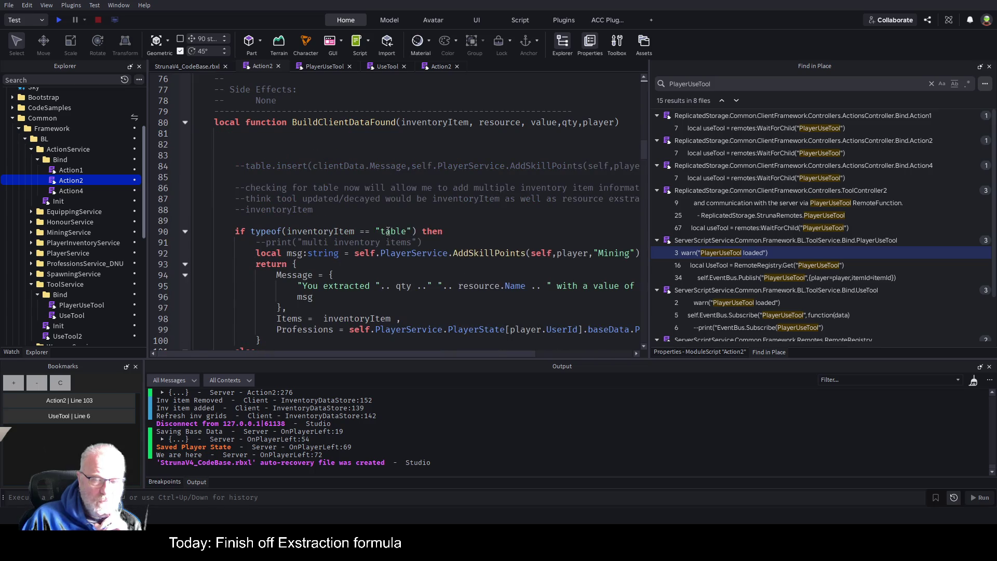
left_click(186, 123)
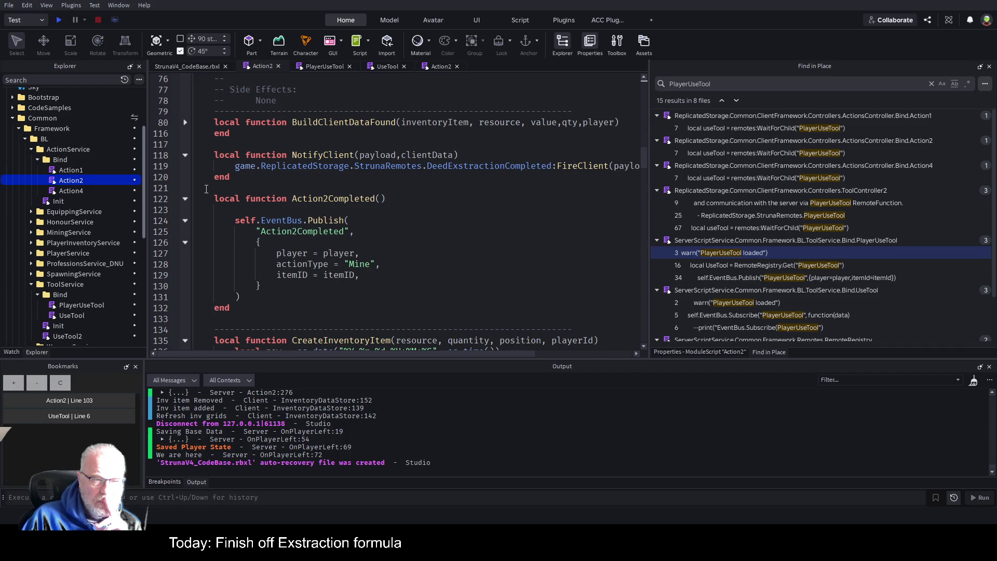
left_click(186, 198)
scroll(251, 186, "down", 1)
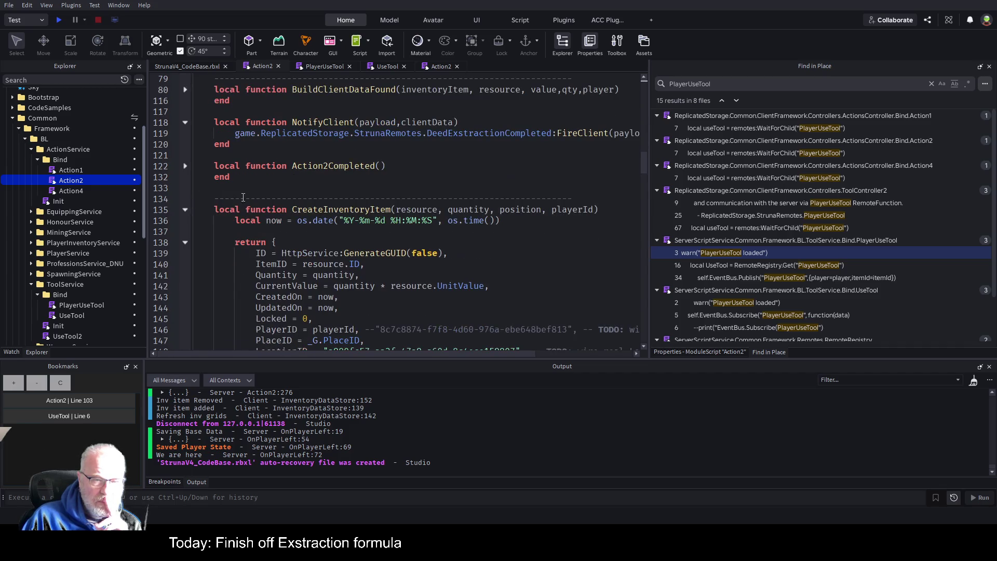
scroll(293, 184, "down", 3)
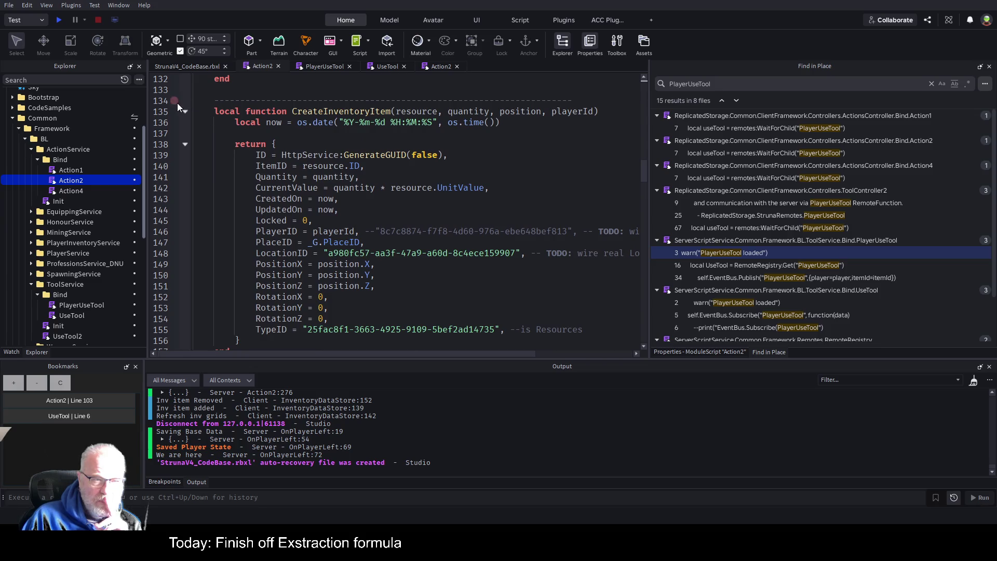
left_click(186, 111)
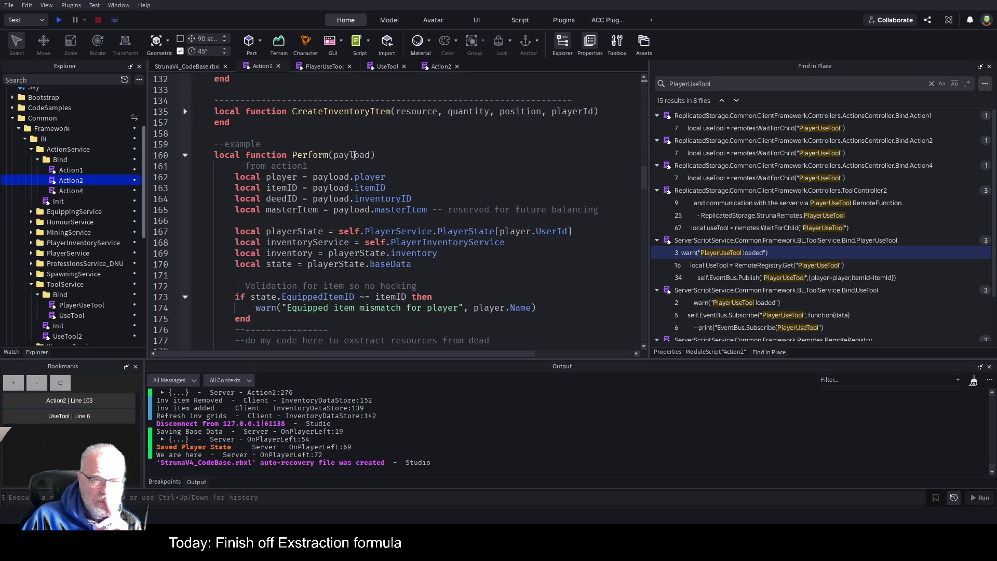
Select EquippedItemID on line 173 and find it in the script with Ctrl+F
scroll(350, 180, "down", 1)
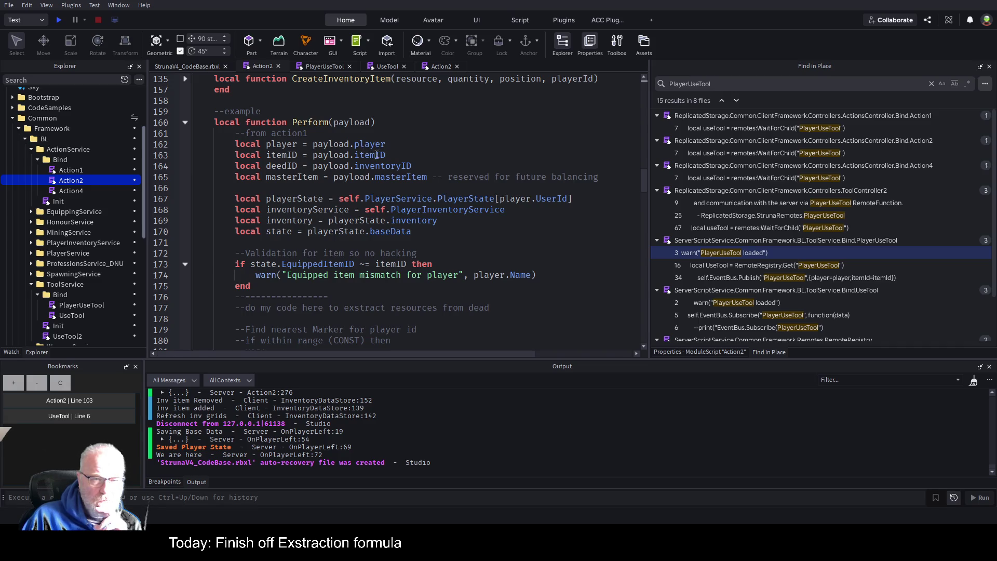
scroll(517, 279, "down", 1)
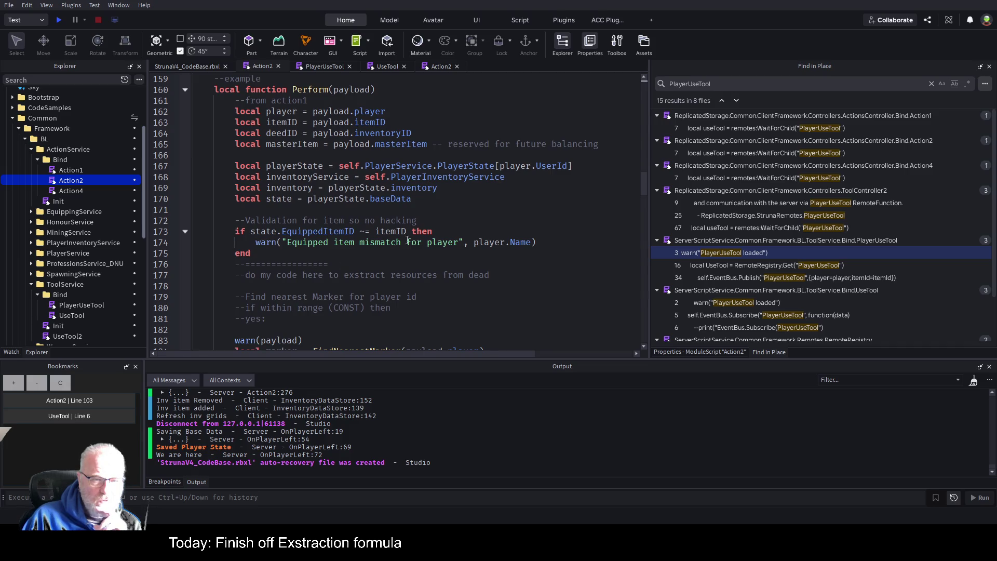
double_click(329, 232)
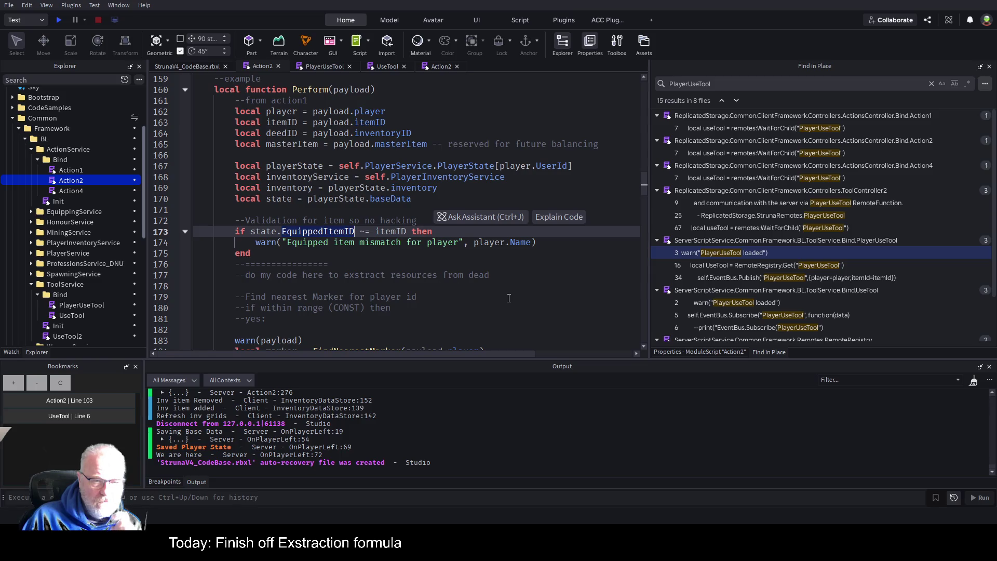
scroll(378, 290, "down", 3)
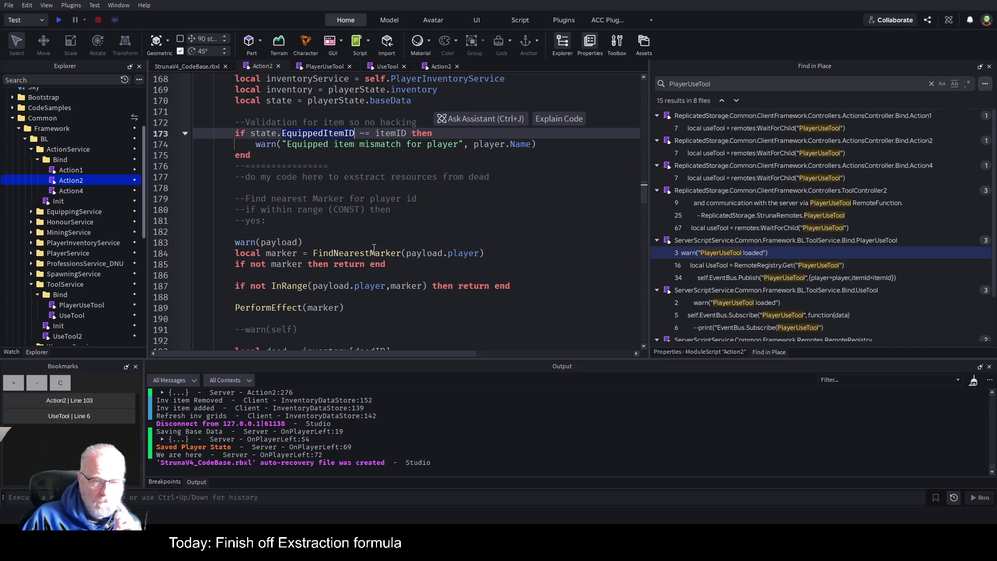
scroll(374, 249, "down", 3)
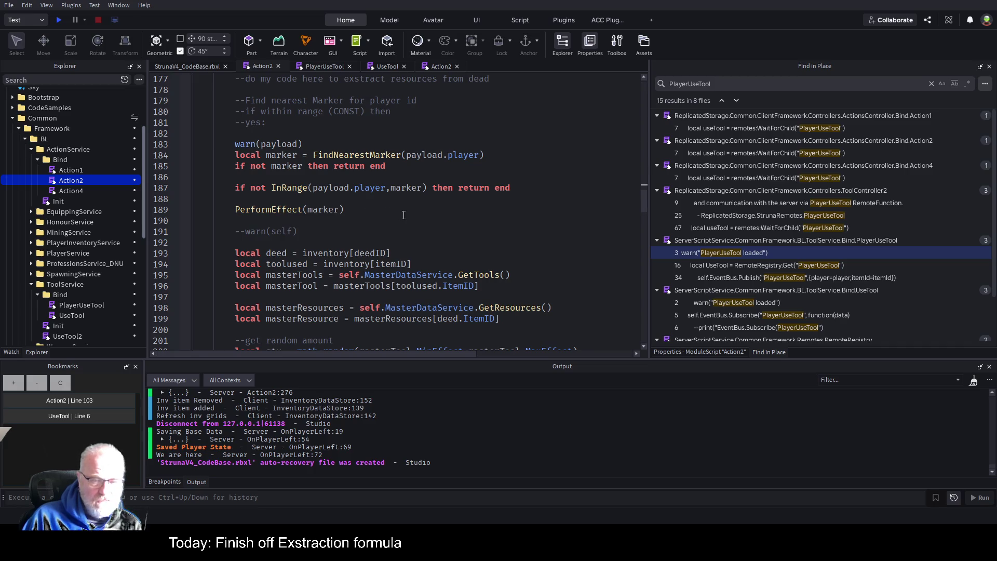
scroll(403, 215, "down", 1)
scroll(403, 220, "up", 4)
double_click(309, 133)
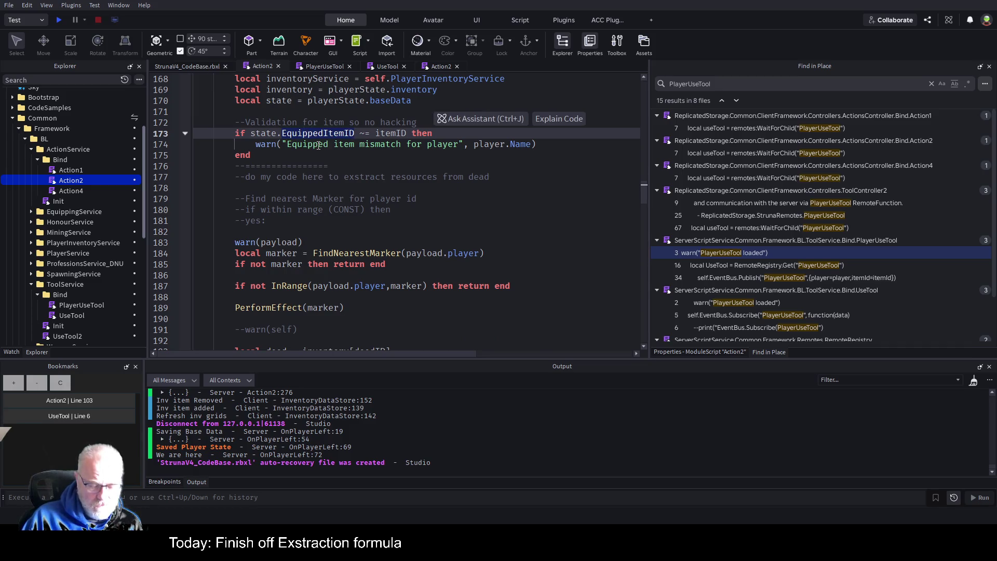
key("ctrl+f")
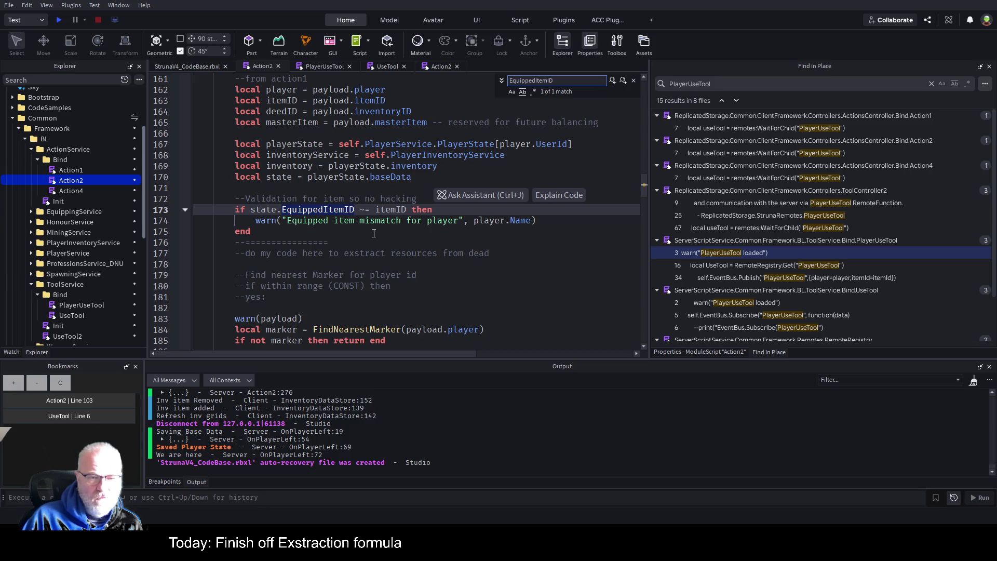
Read down to the random qty clamped to the deed's Quantity, then show the game view
scroll(377, 233, "down", 3)
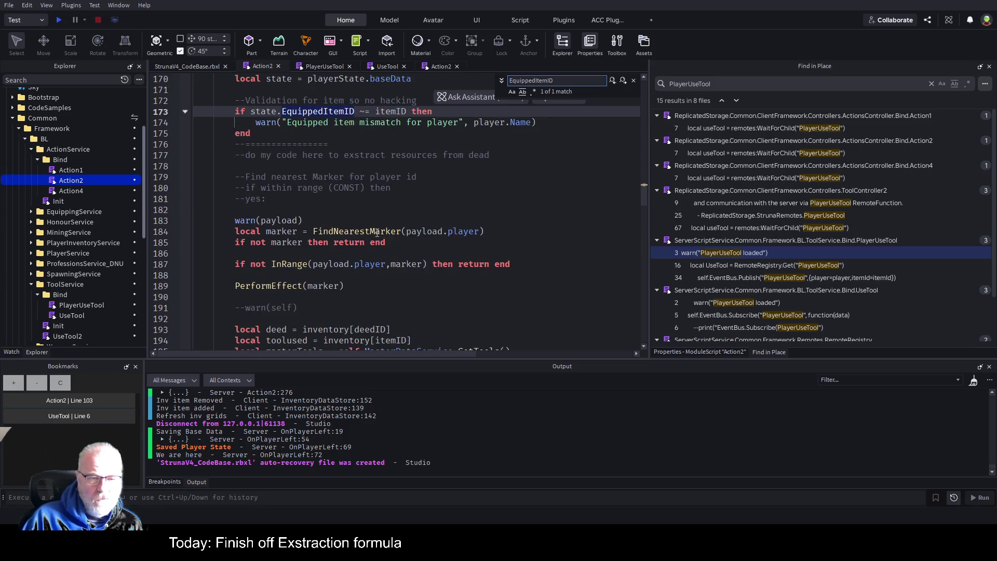
scroll(384, 232, "up", 4)
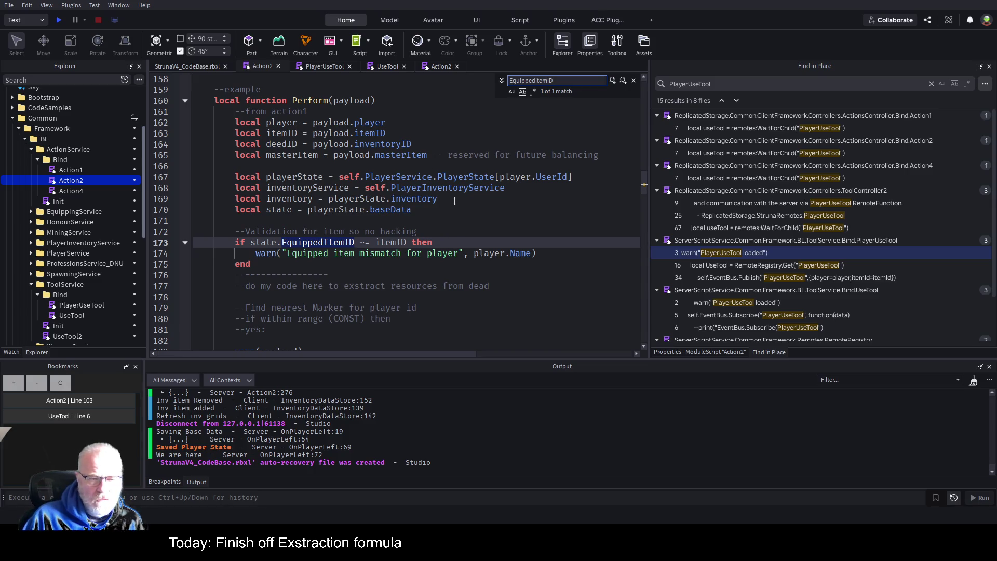
scroll(428, 313, "down", 1)
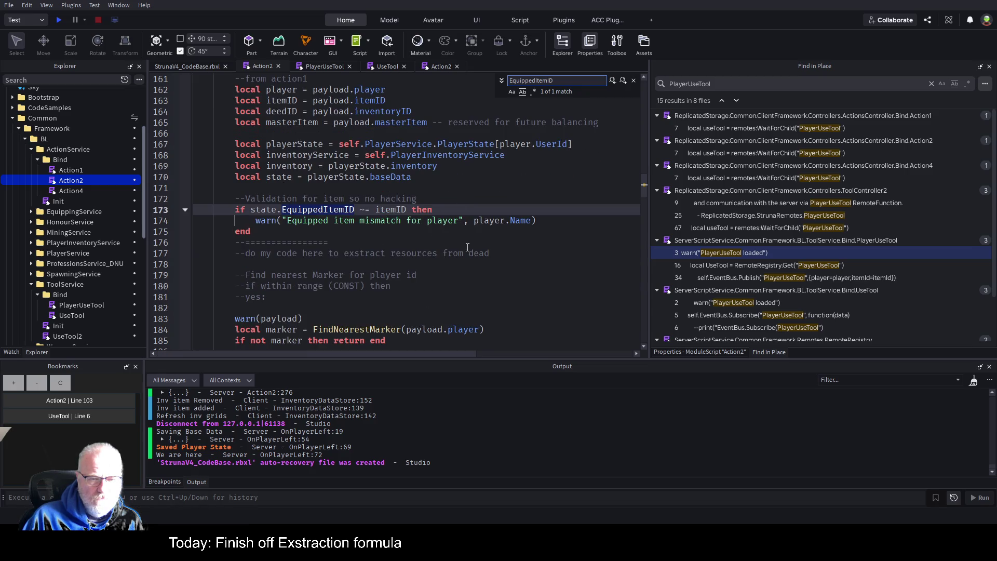
scroll(409, 276, "down", 2)
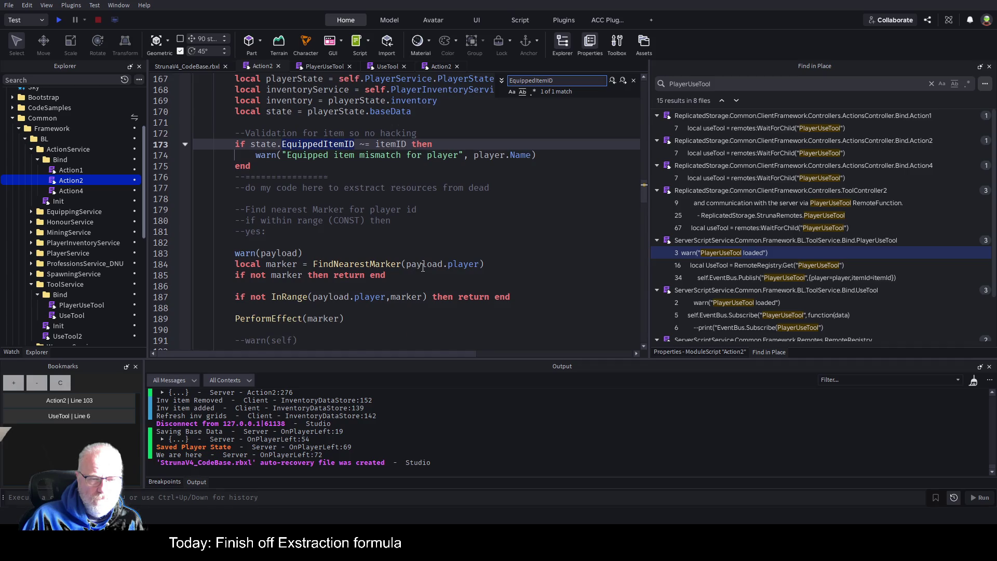
scroll(422, 265, "down", 2)
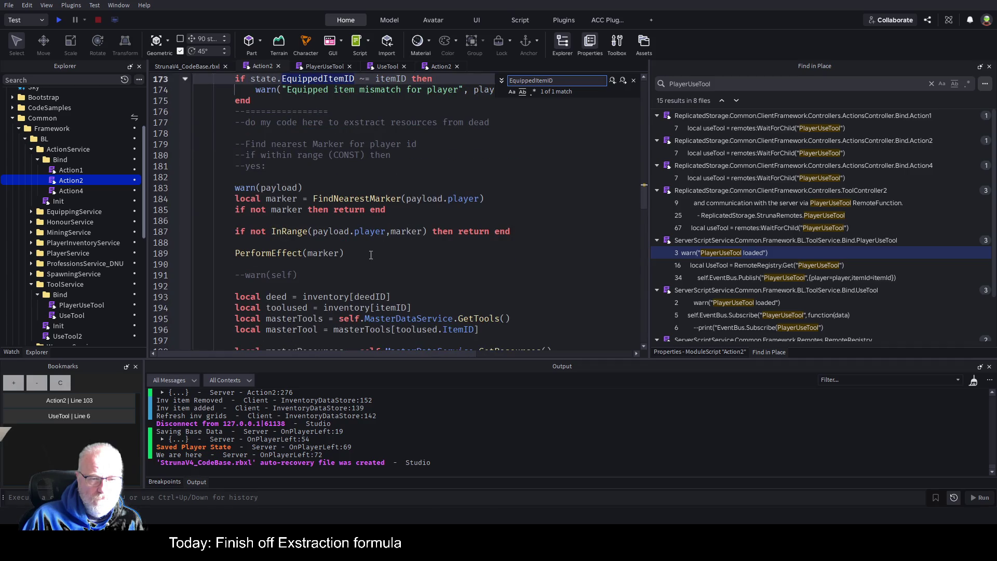
scroll(370, 254, "down", 2)
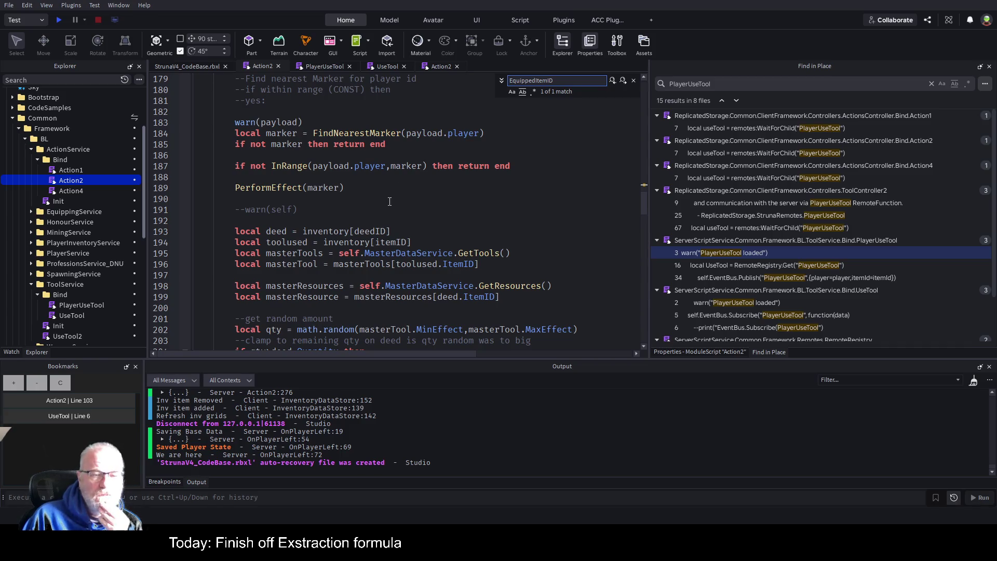
scroll(386, 202, "down", 1)
scroll(387, 201, "down", 1)
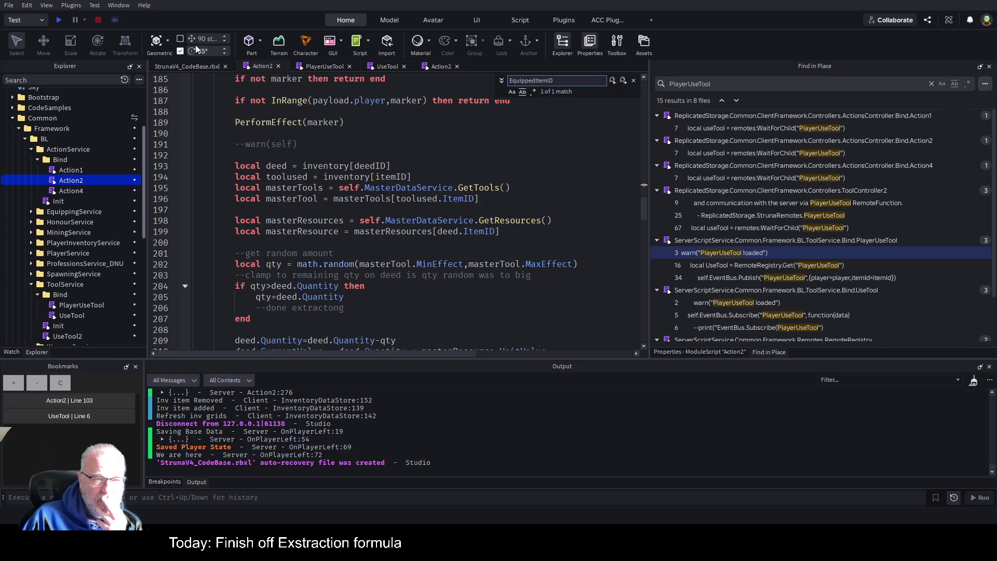
left_click(183, 68)
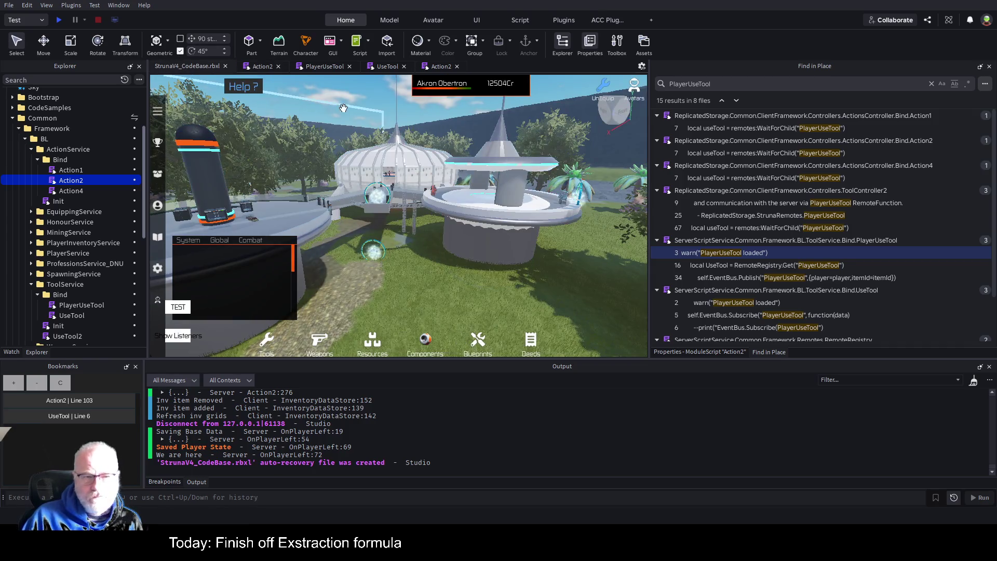
Inspect line 202's roll from masterTool's MinEffect and MaxEffect, then return to StrunaV4_CodeBase.rbxl
left_click(439, 68)
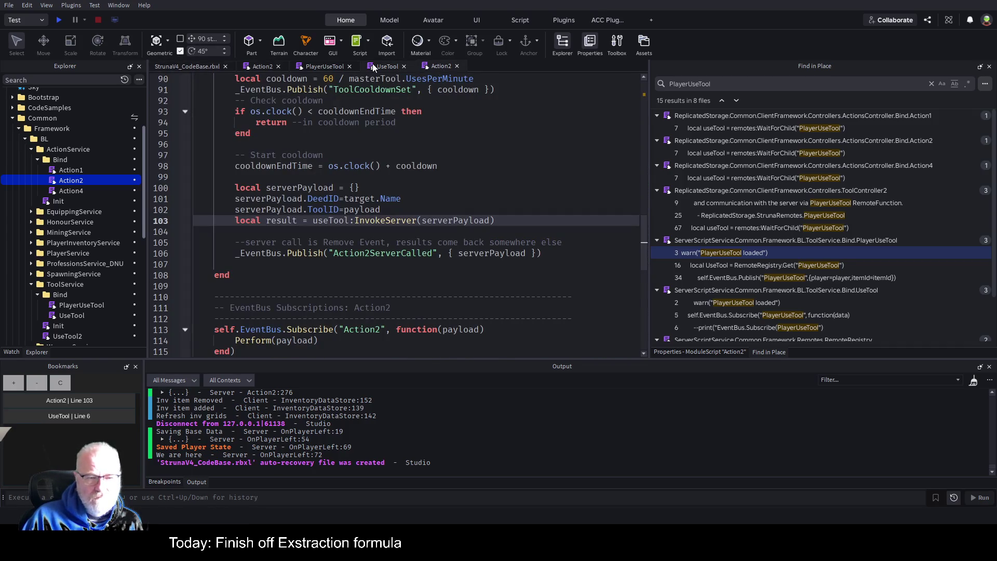
left_click(262, 67)
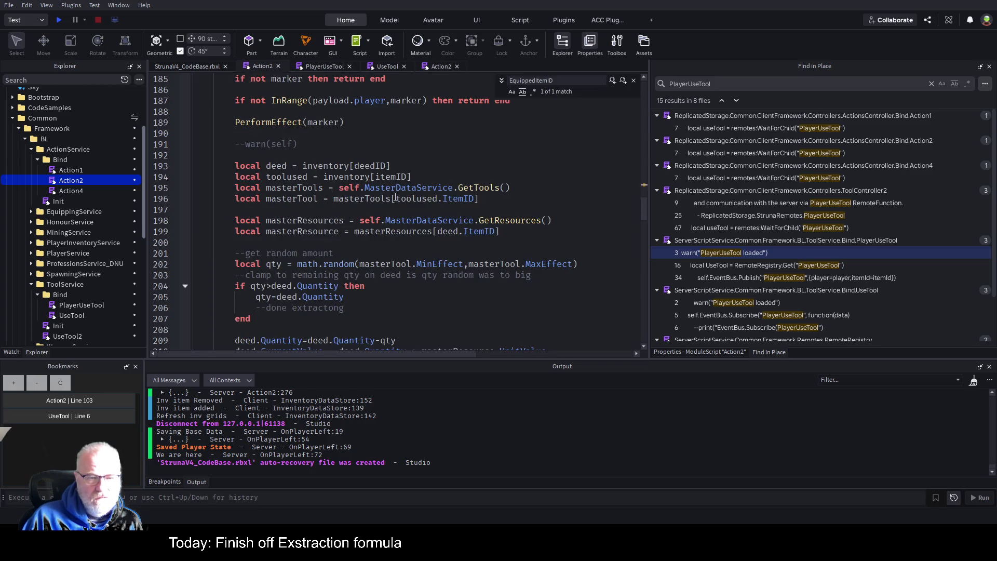
scroll(394, 198, "down", 1)
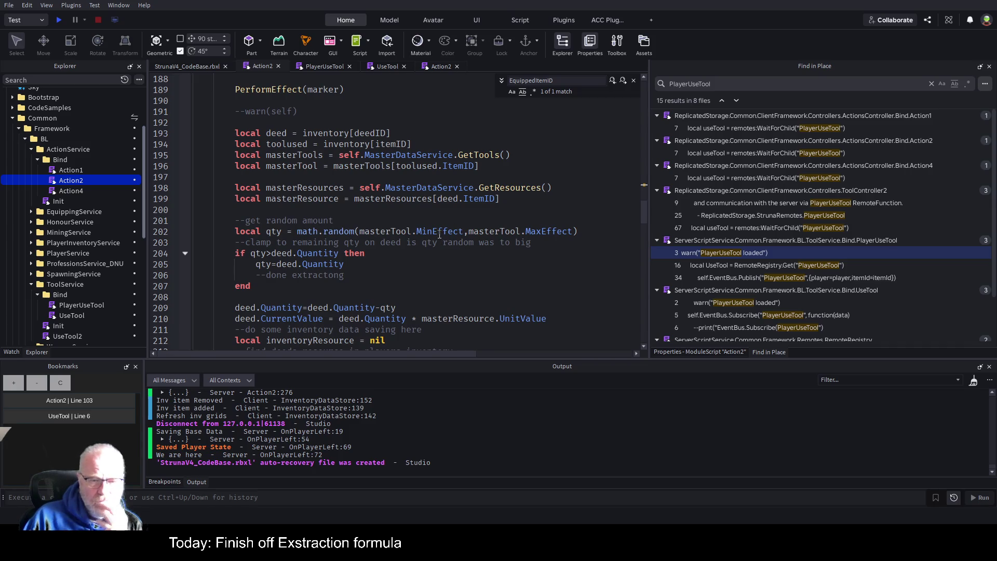
left_click(463, 232)
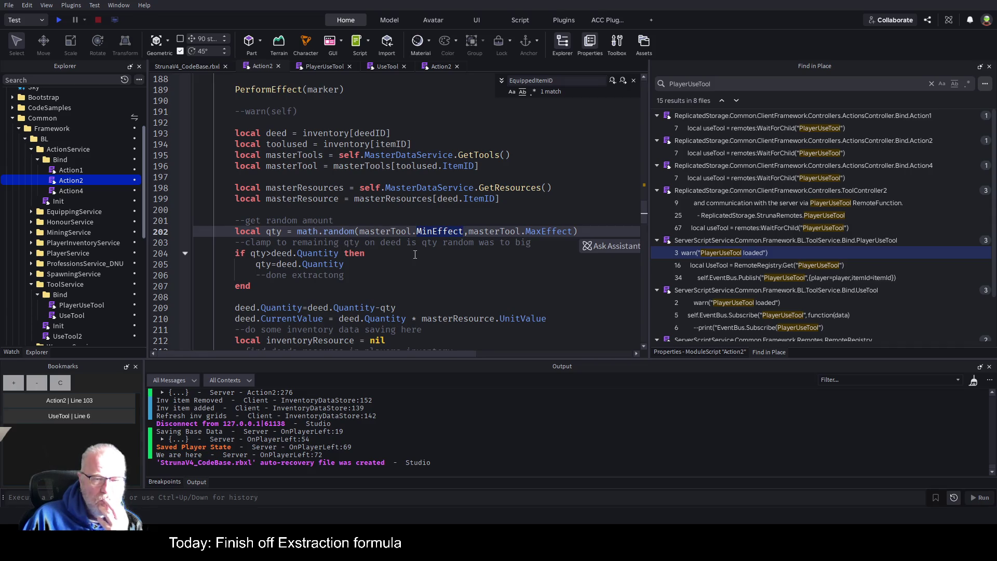
double_click(544, 232)
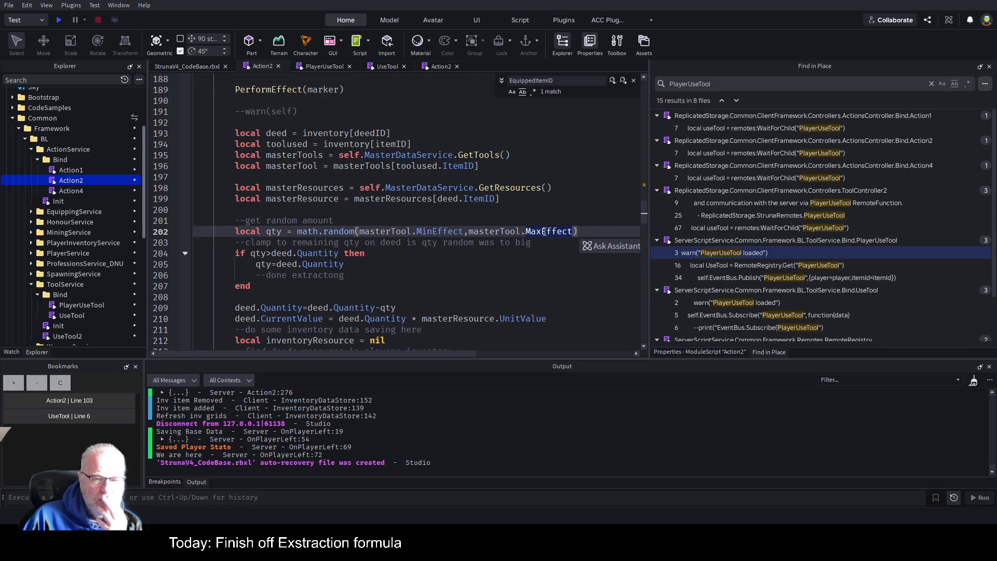
left_click(382, 232)
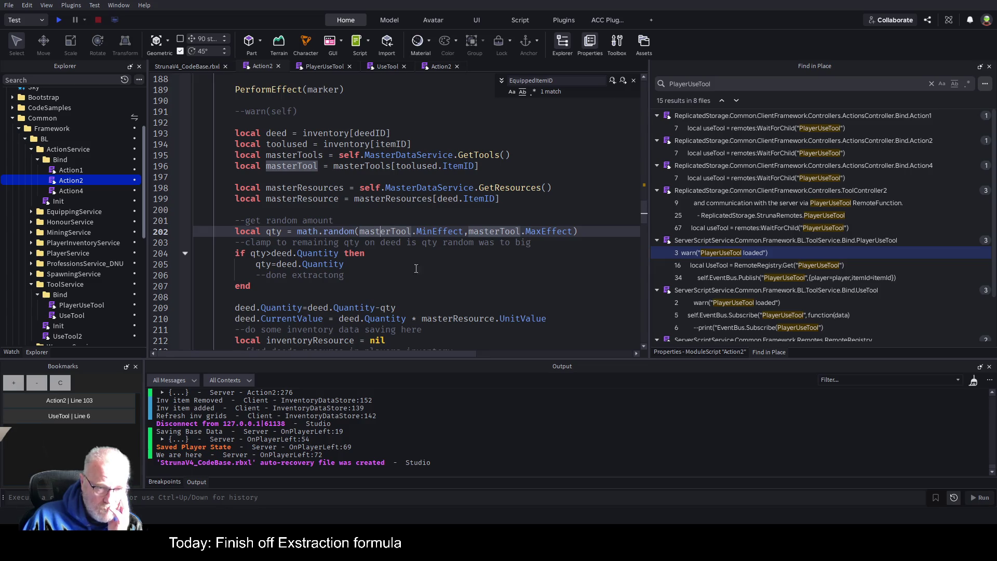
scroll(434, 260, "down", 2)
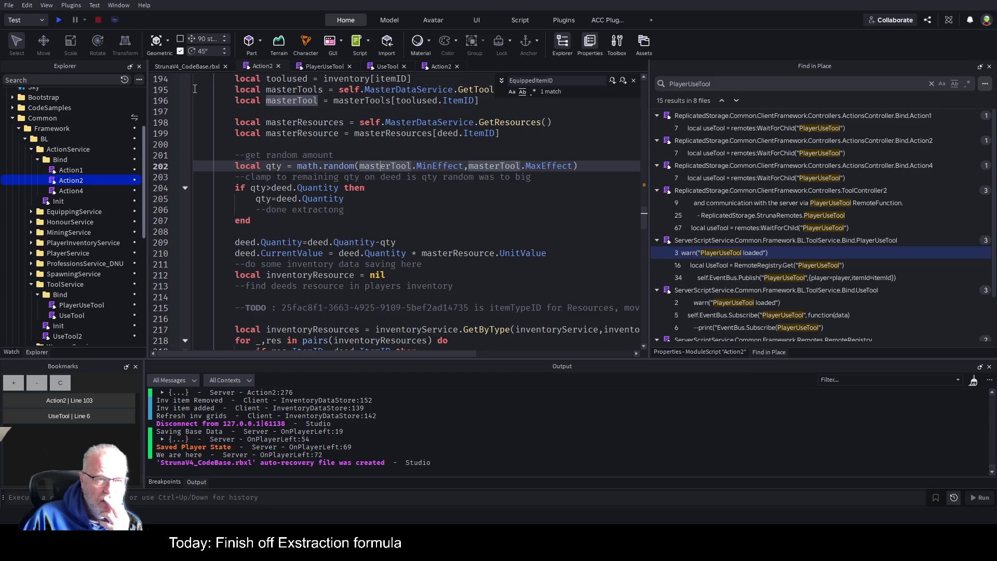
left_click(202, 70)
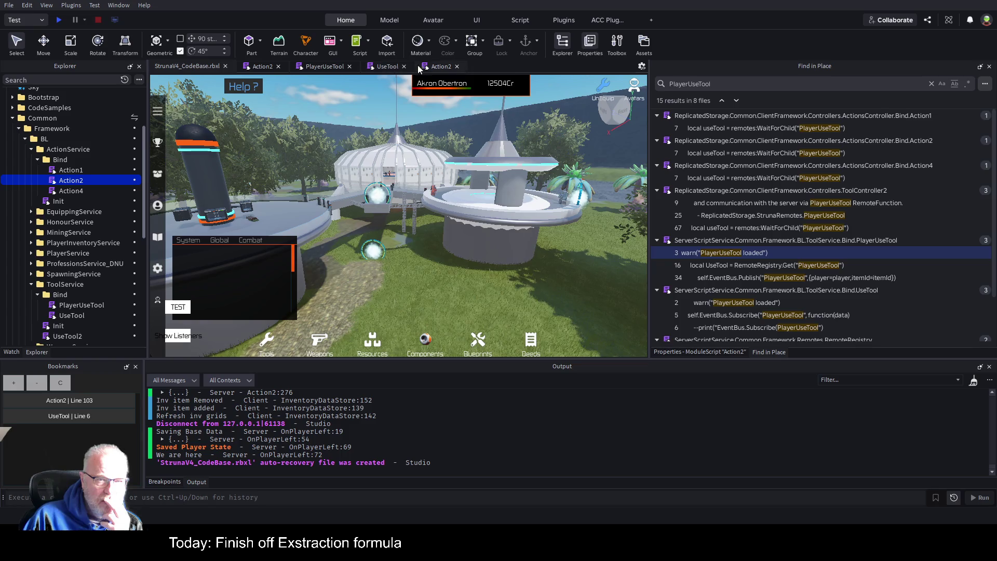
left_click(263, 67)
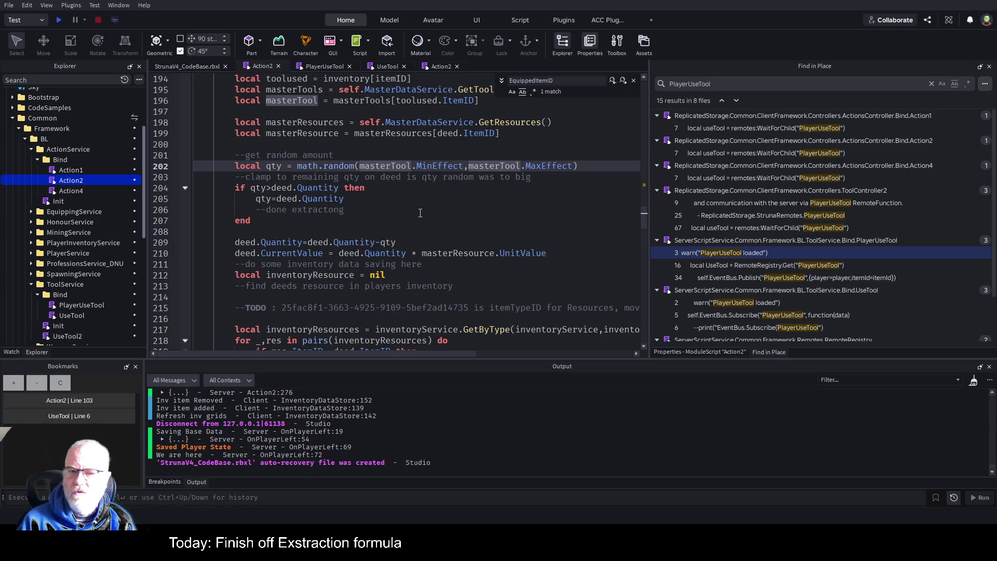
scroll(420, 211, "down", 4)
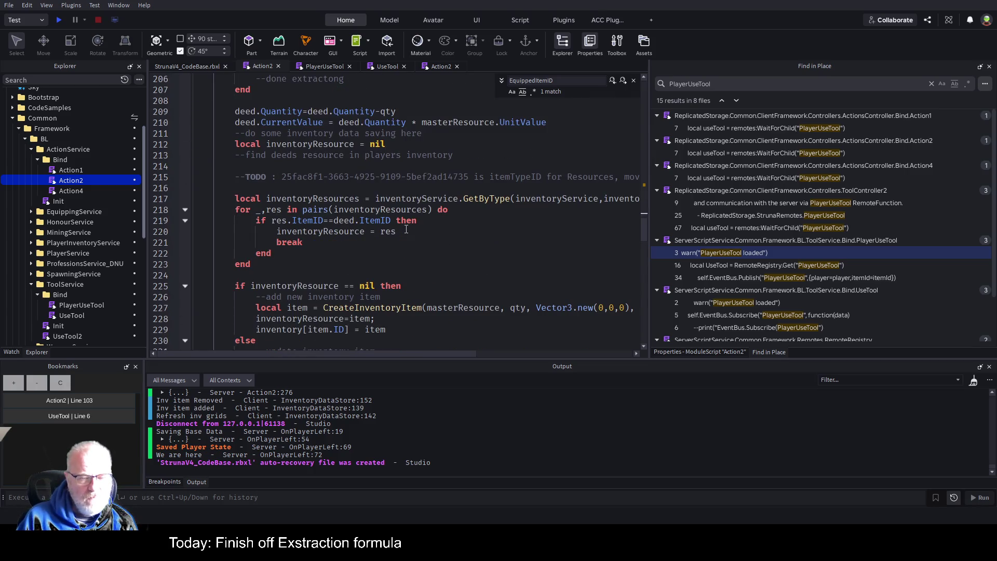
scroll(409, 223, "down", 2)
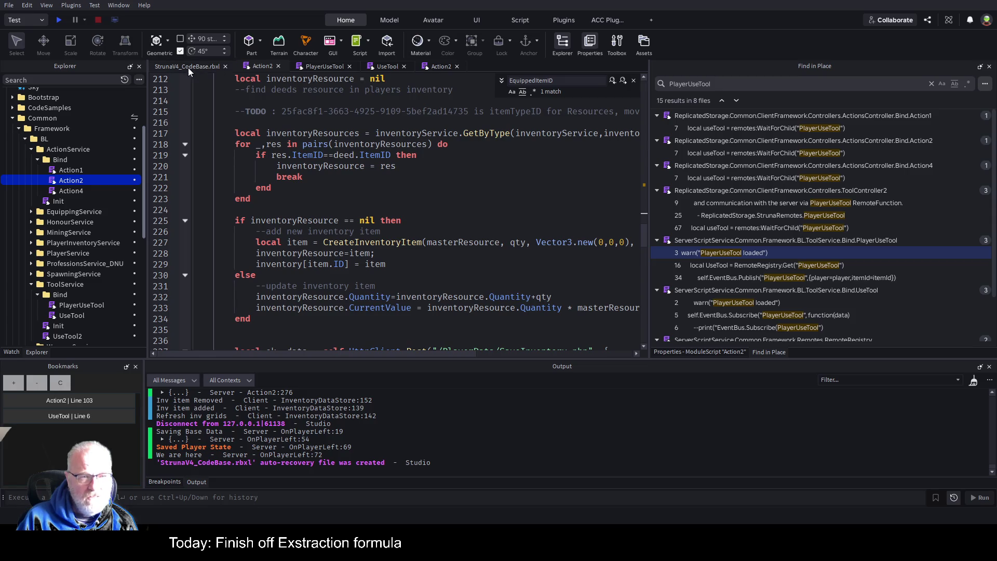
left_click(210, 67)
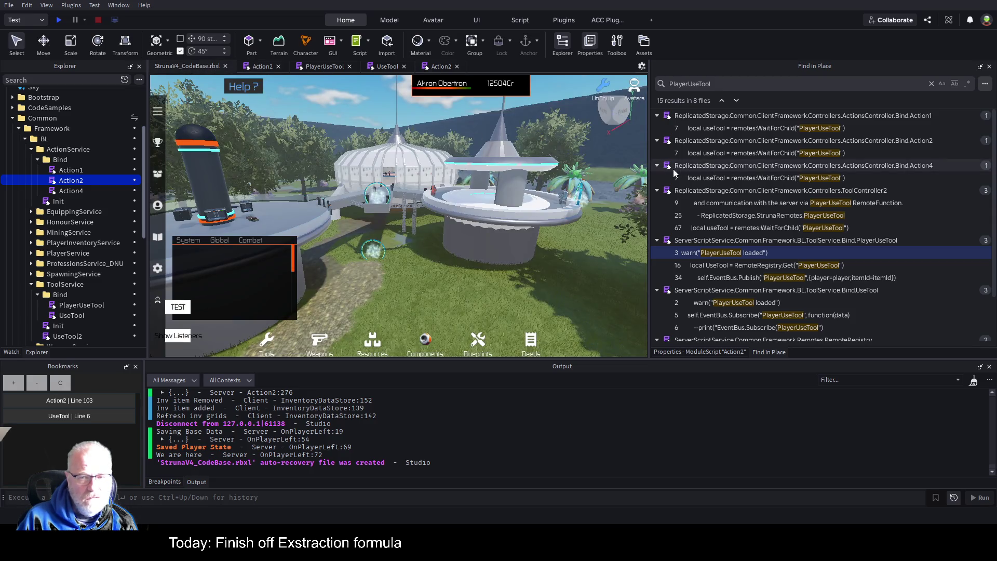
Widen the viewport, shrink the Output panel, and start a Play test
left_click_drag(655, 181, 884, 181)
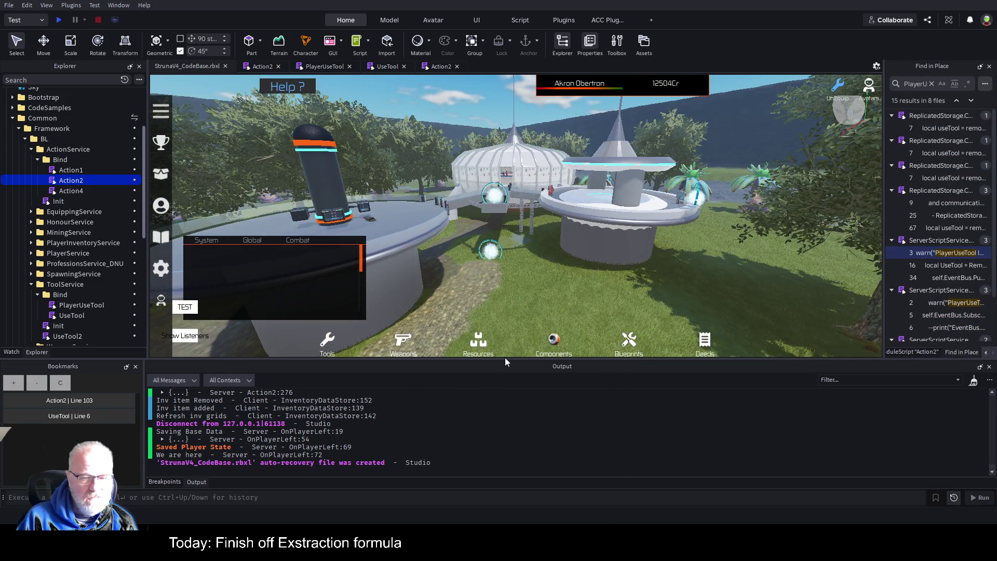
left_click_drag(506, 361, 505, 414)
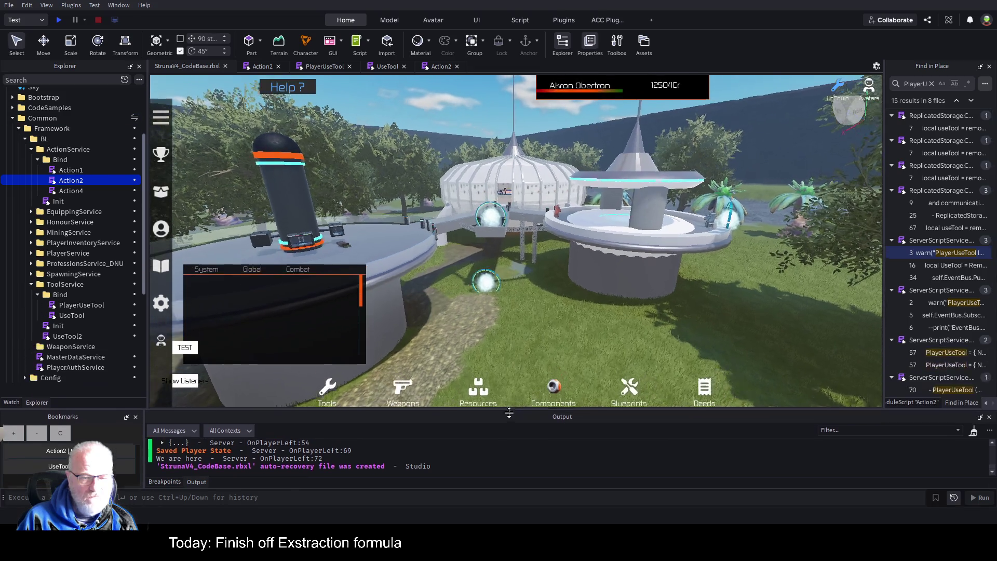
left_click(59, 20)
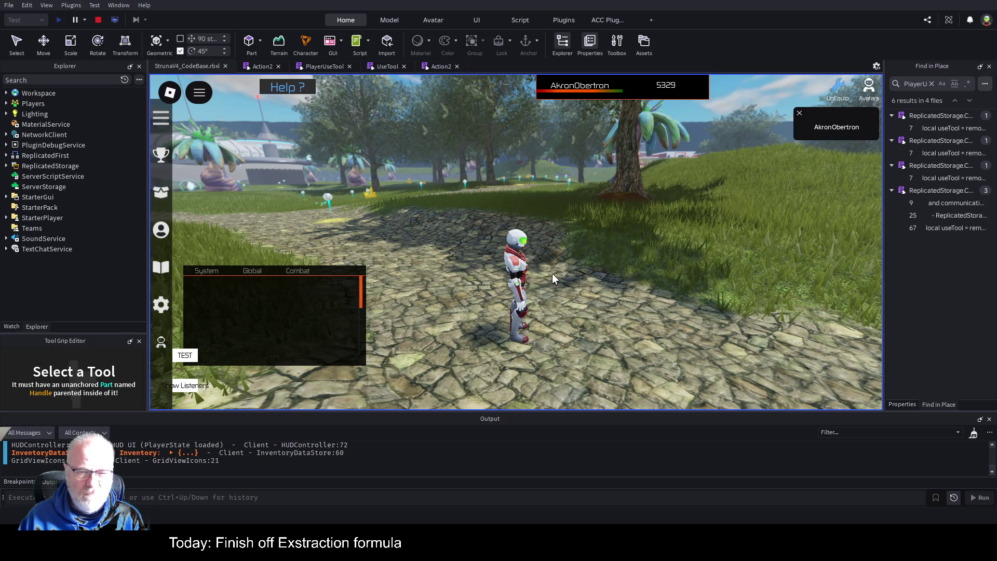
Run the character forward along the cobbled path with W, then stop the playtest
key("w")
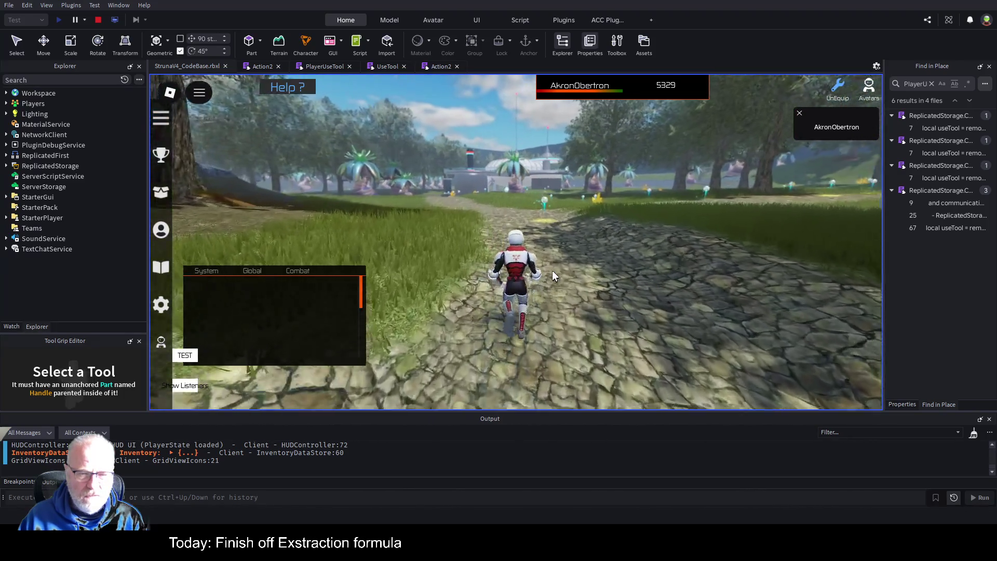
key("w")
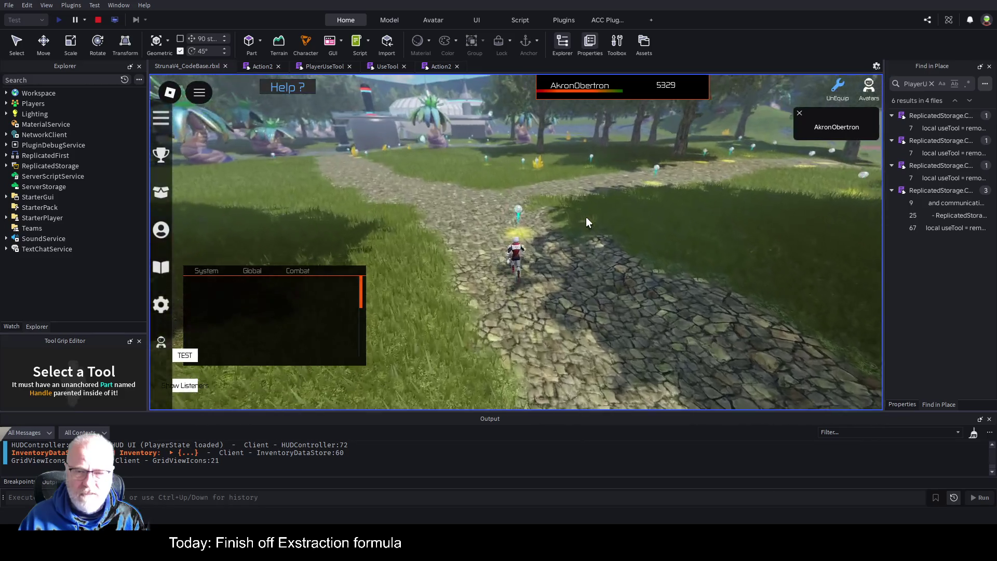
left_click(99, 21)
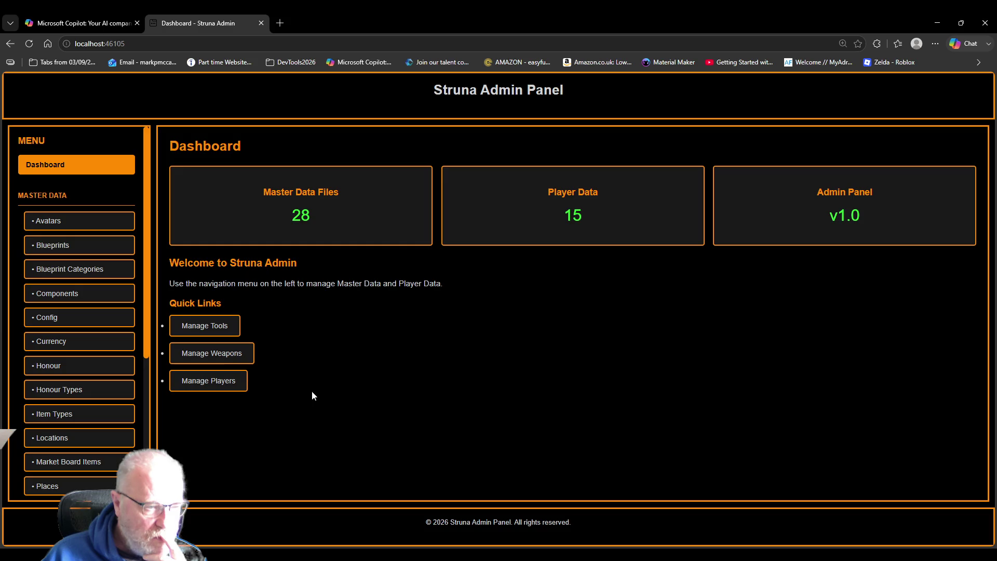
Open Player Data from the admin sidebar and scroll the table of player IDs
scroll(107, 332, "down", 3)
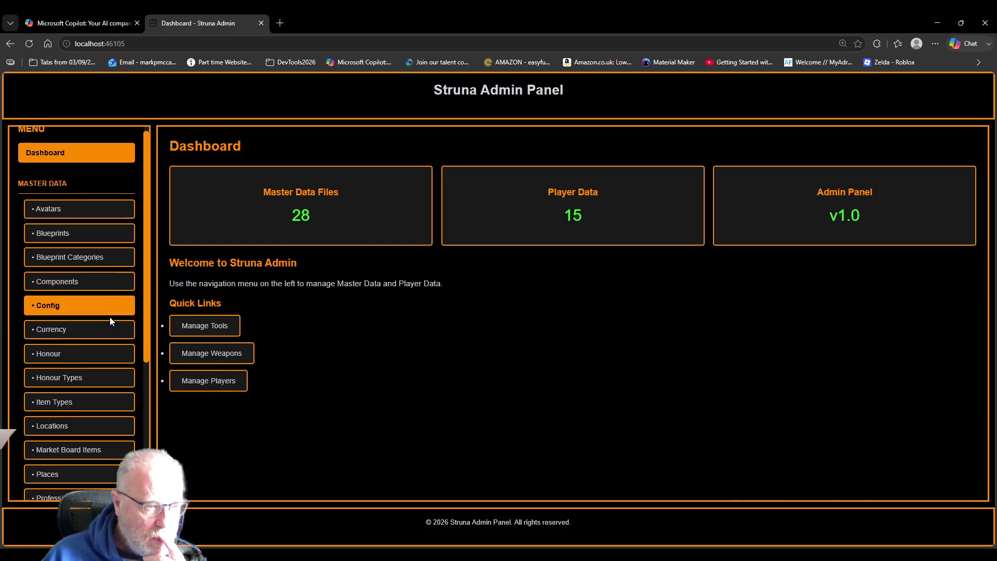
scroll(104, 338, "down", 2)
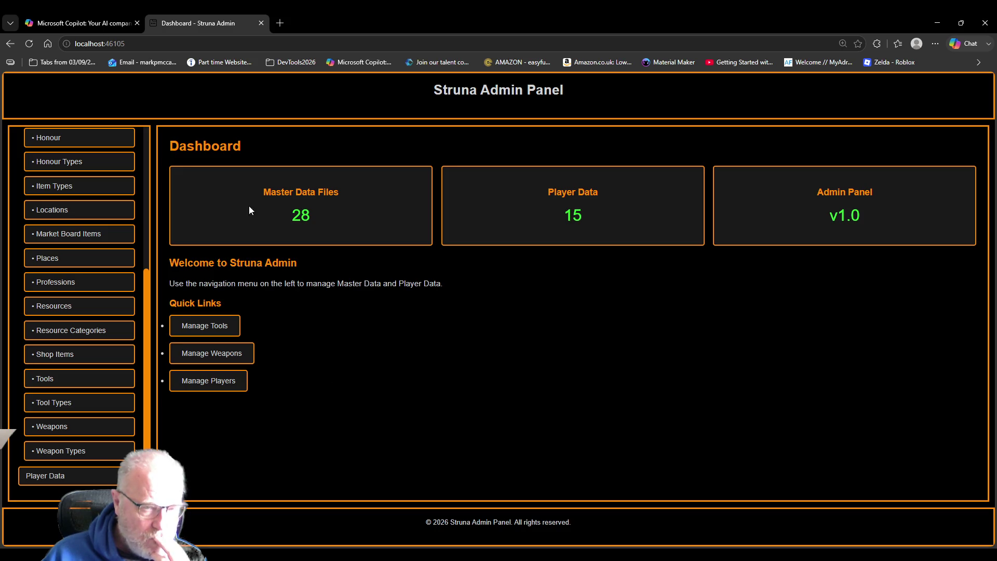
left_click(40, 481)
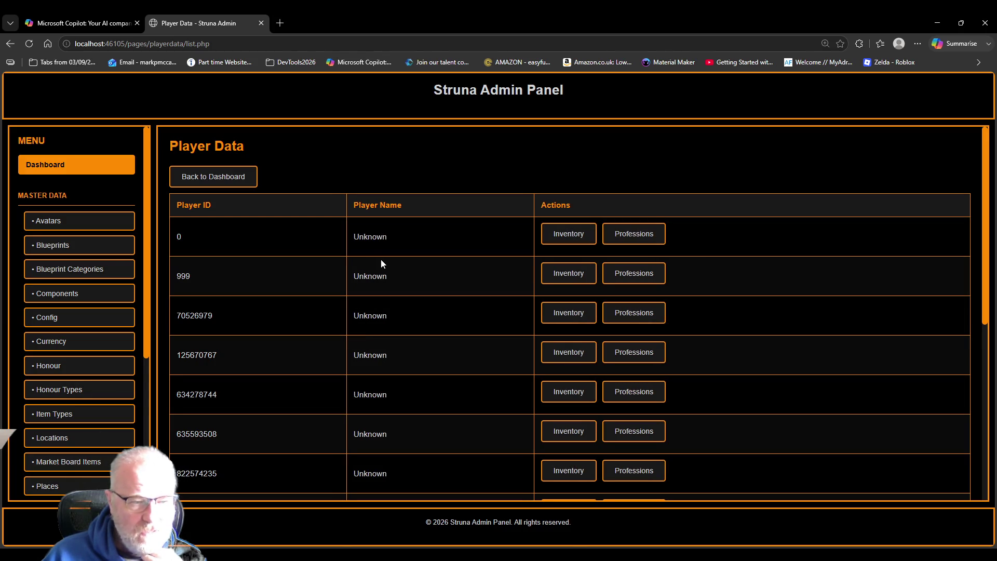
scroll(381, 260, "down", 2)
scroll(390, 322, "down", 2)
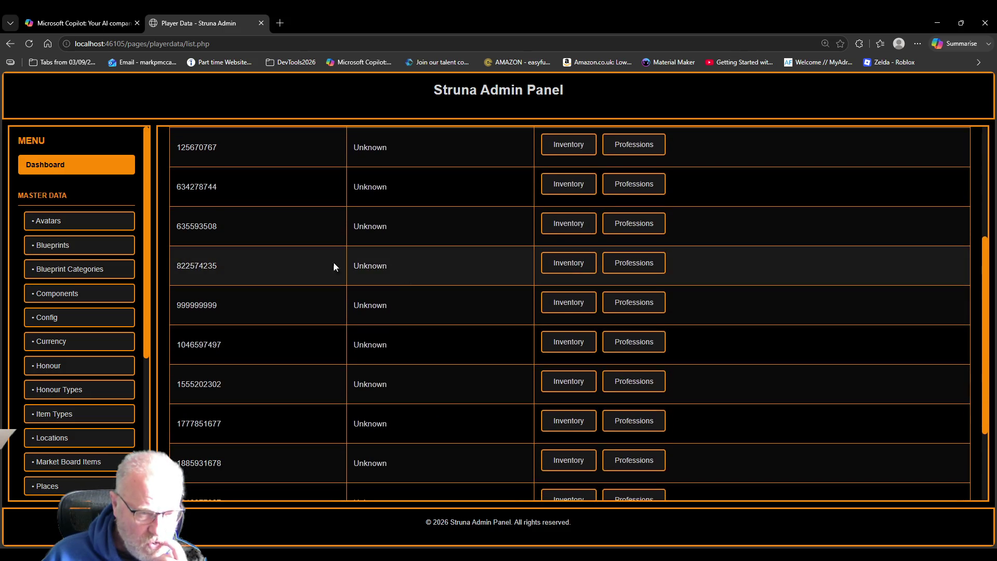
Open a player's Inventory and scroll its list of Unnamed items with quantity 1
left_click(570, 264)
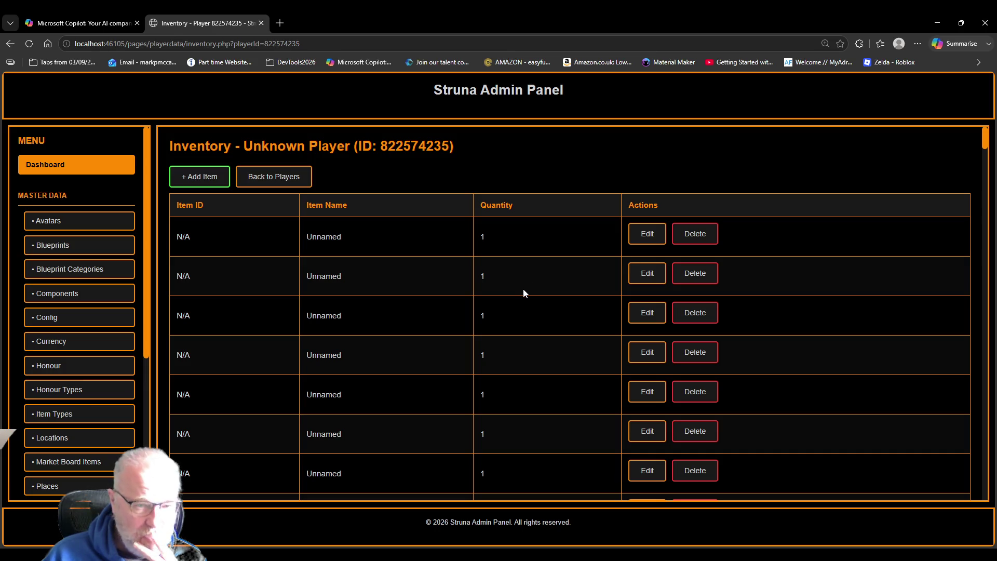
scroll(522, 289, "down", 3)
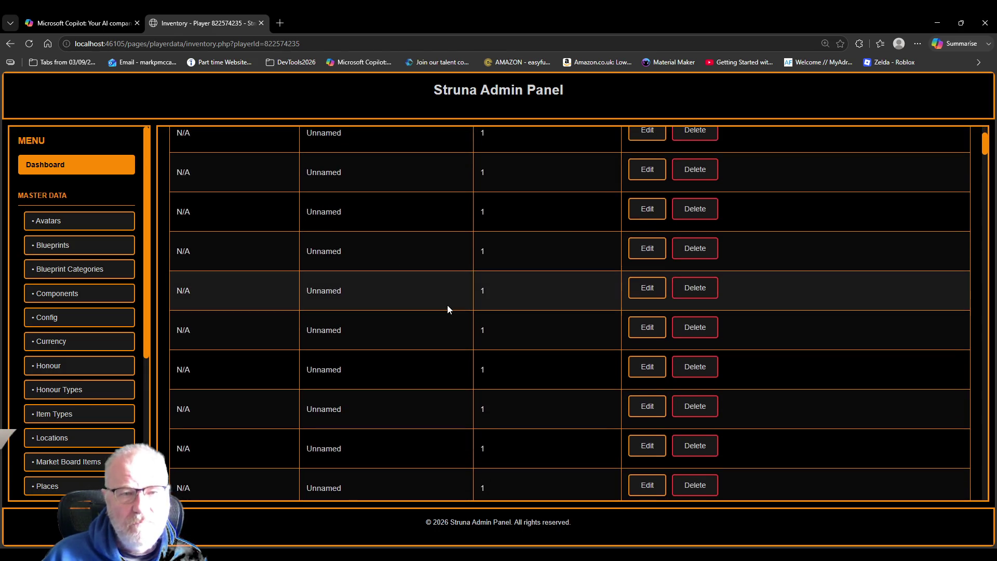
scroll(399, 267, "up", 3)
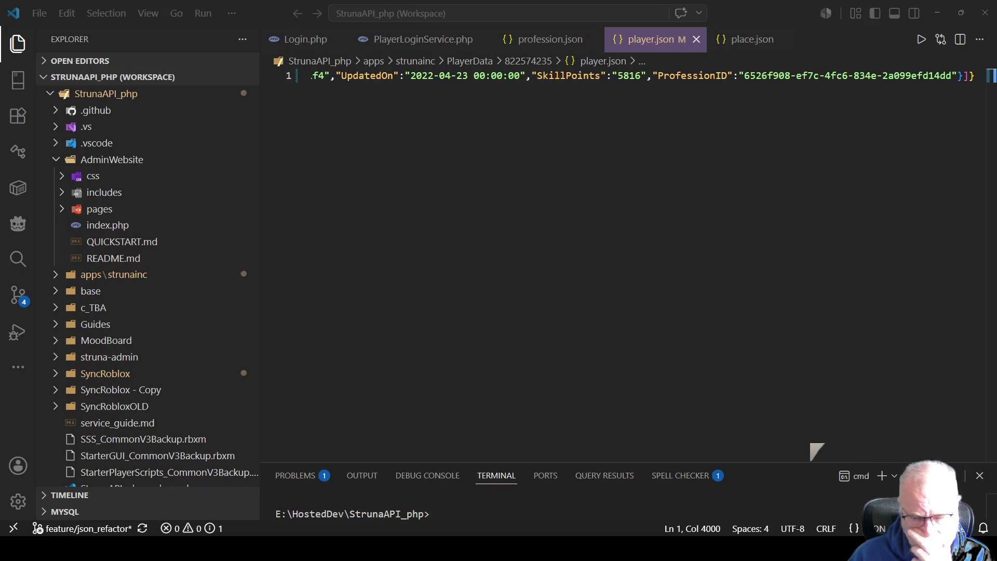
Close all open editor files in VS Code and collapse the AdminWebsite folder in the file tree
key("alt+Tab")
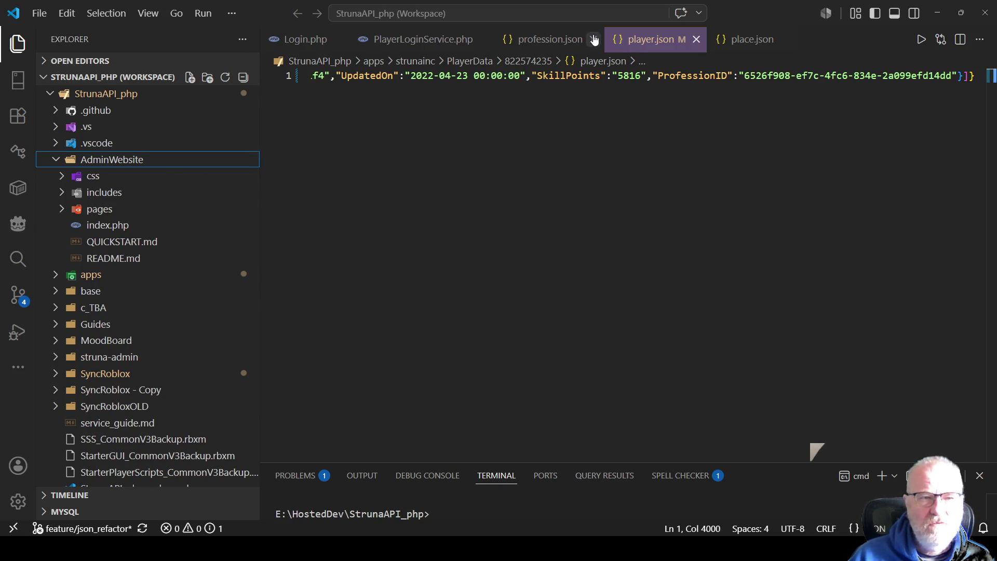
right_click(665, 41)
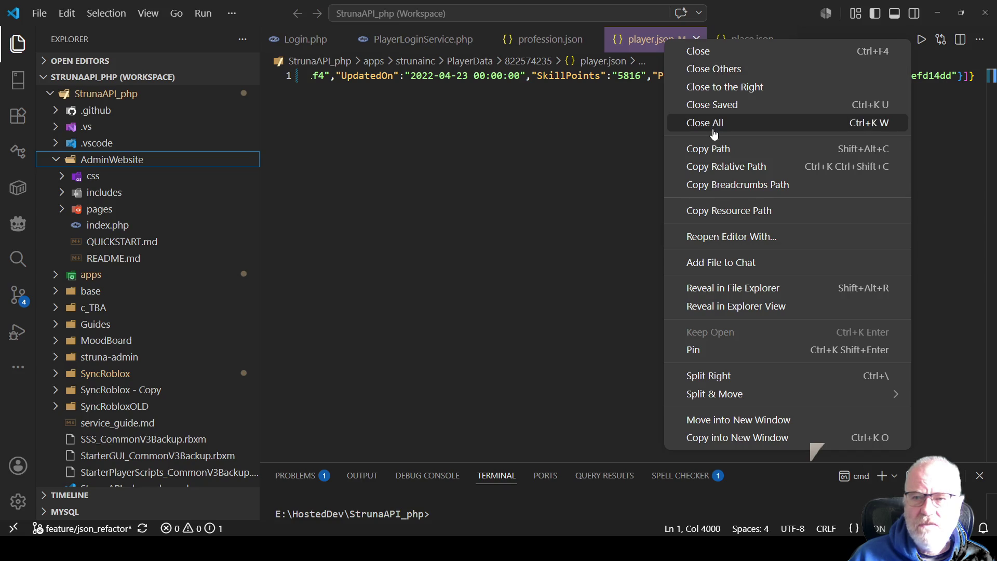
left_click(712, 125)
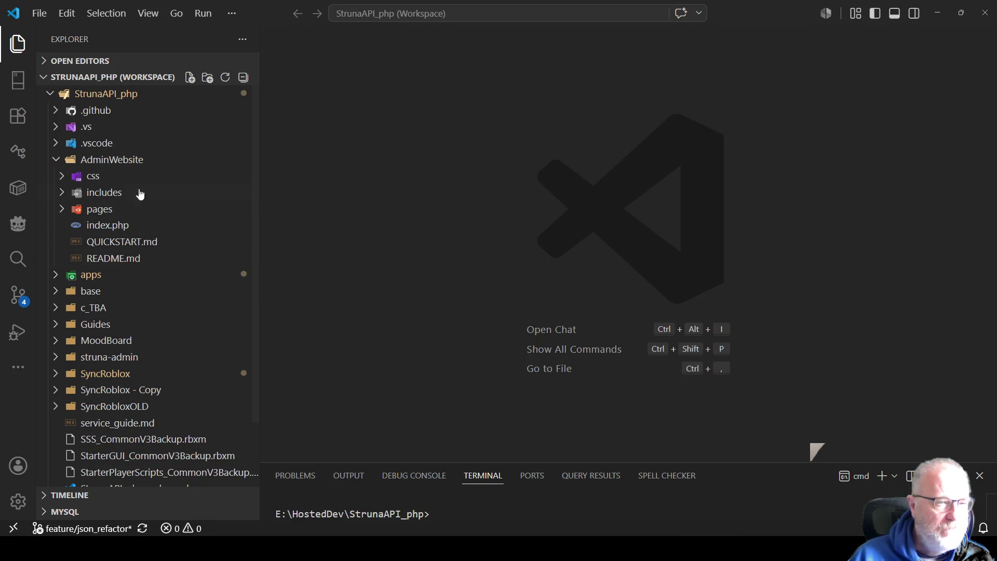
left_click(51, 96)
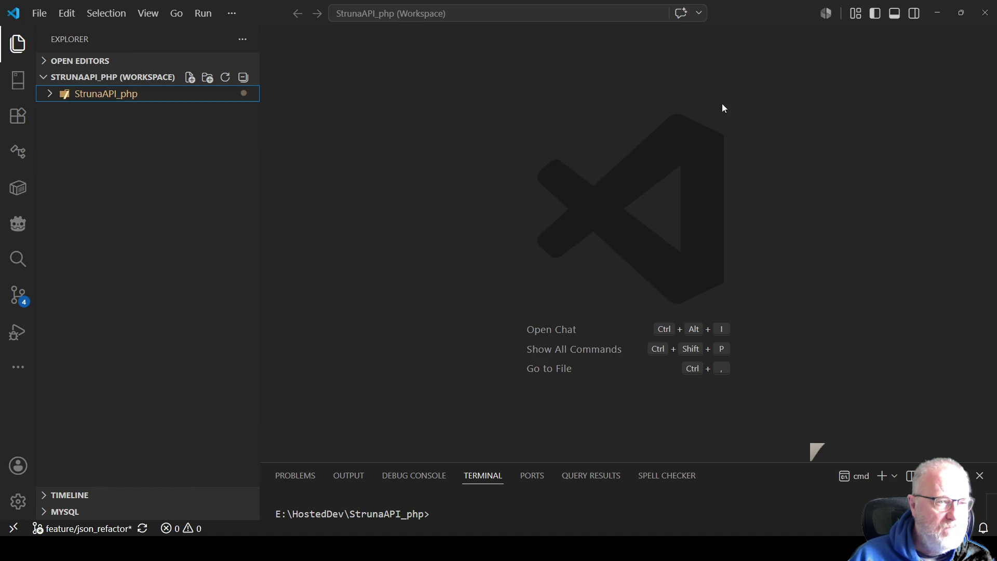
left_click(48, 96)
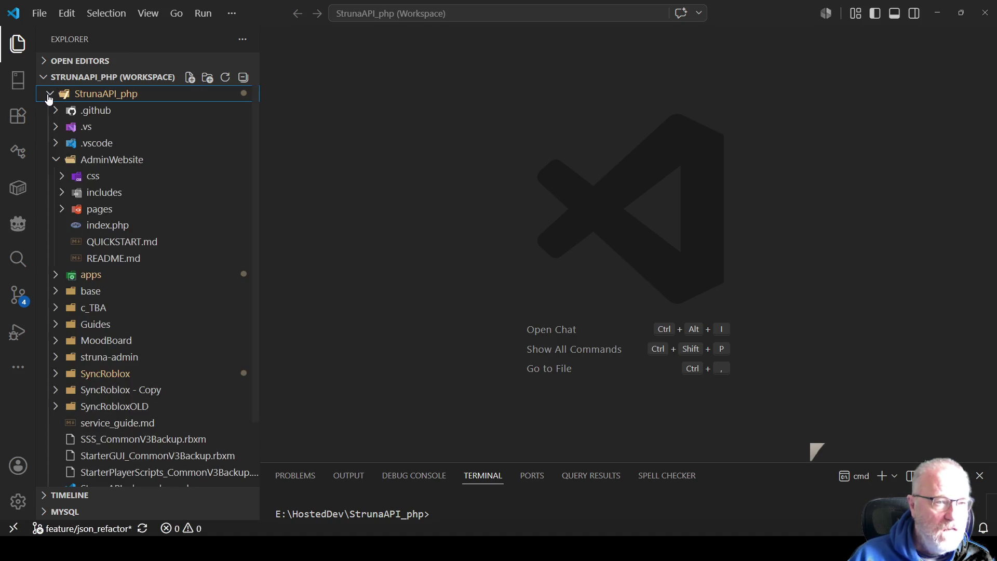
left_click(51, 162)
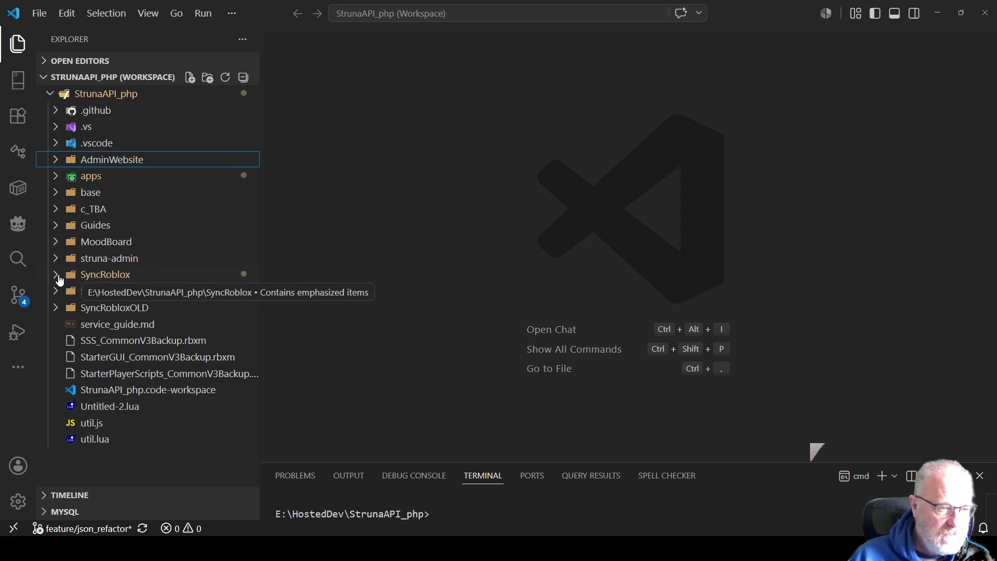
Commit the four changed files with message 'wip' and sync them to the remote branch
left_click(19, 300)
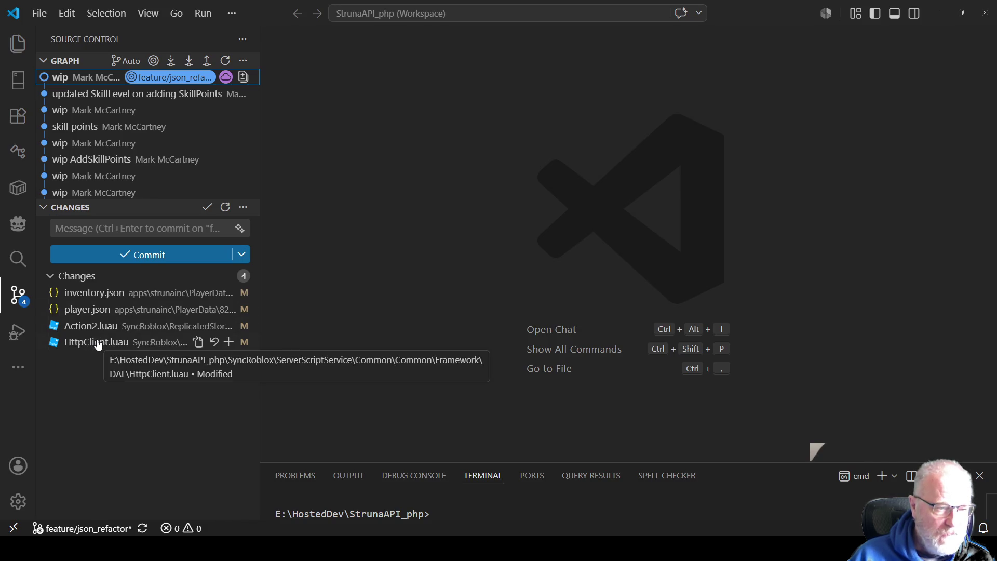
left_click(117, 229)
type("wip")
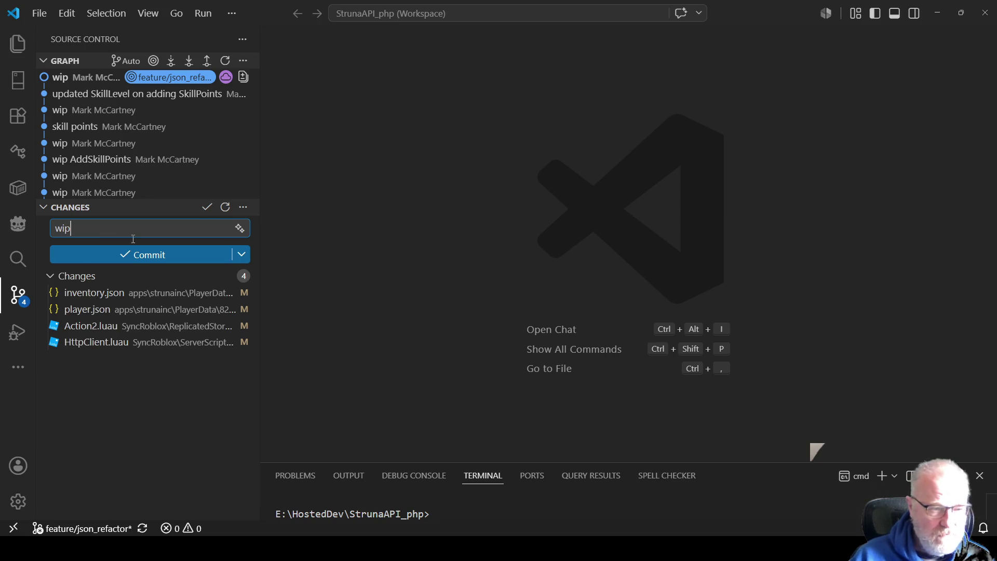
left_click(169, 253)
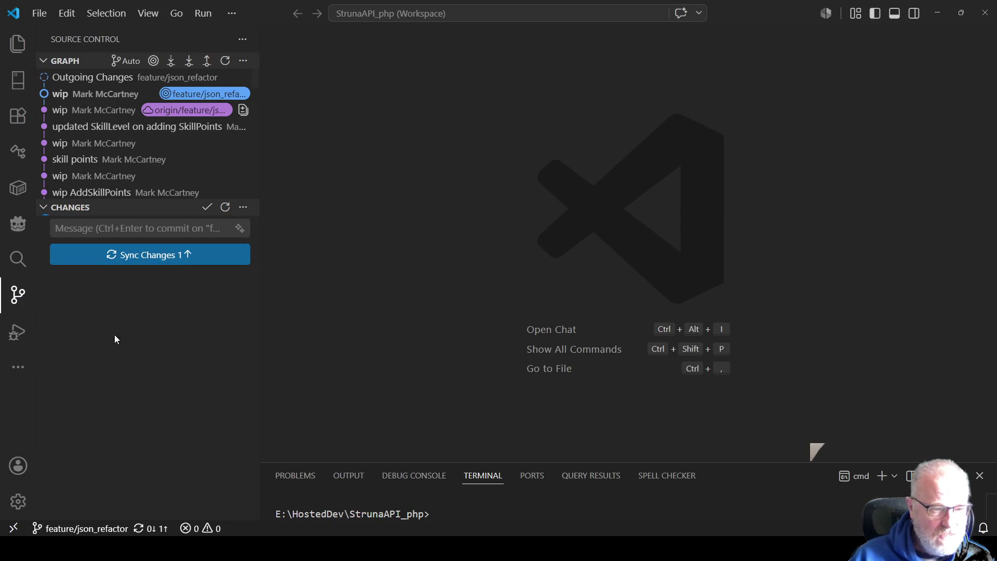
left_click(208, 61)
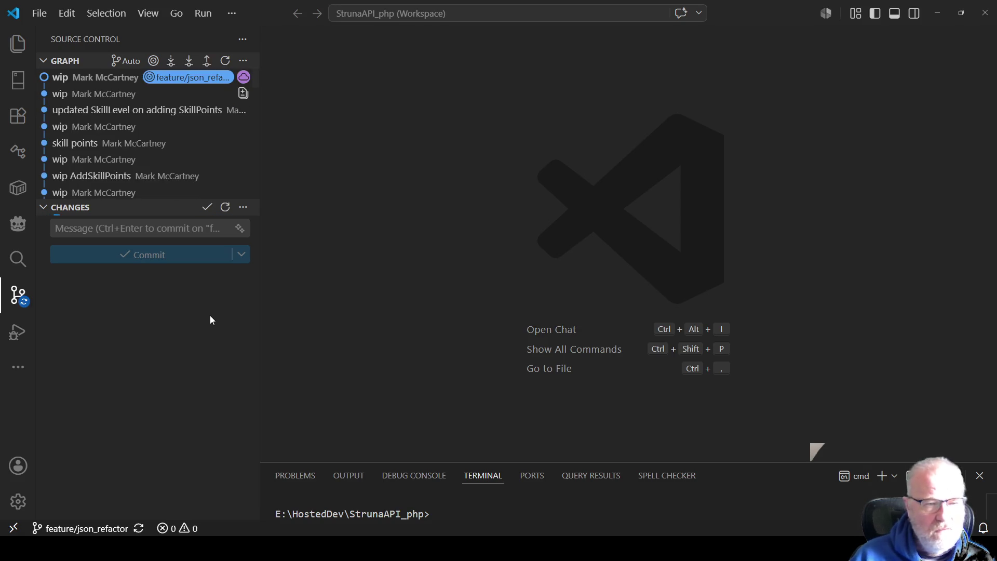
double_click(787, 9)
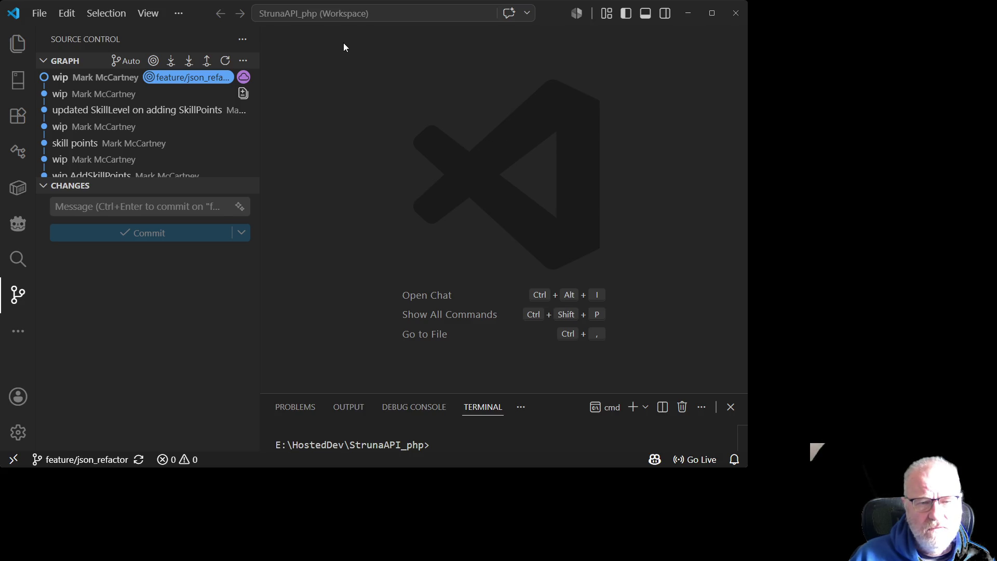
Collapse the commit history graph and open the AI chat panel from the application menus
left_click(43, 61)
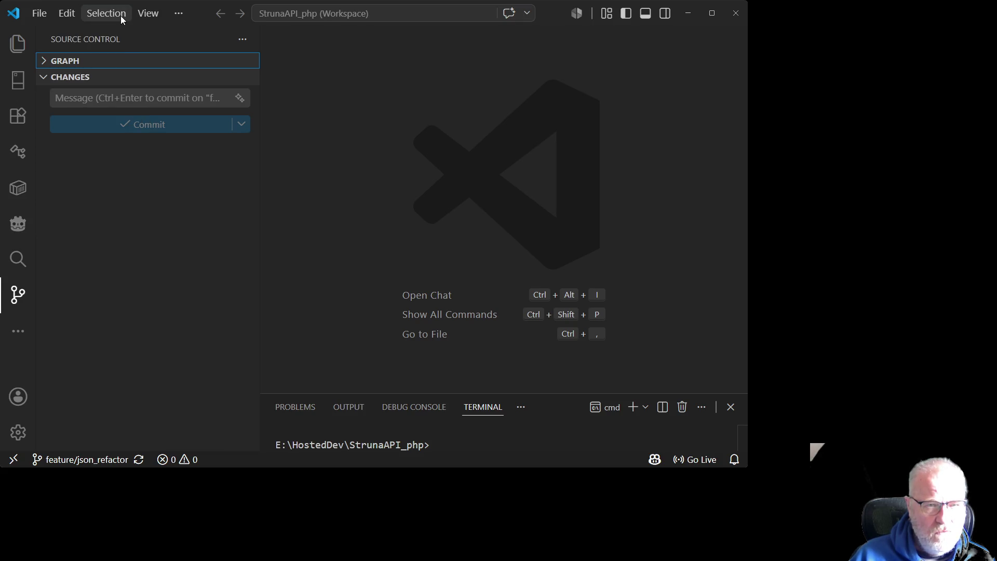
left_click(178, 13)
mouse_move(203, 34)
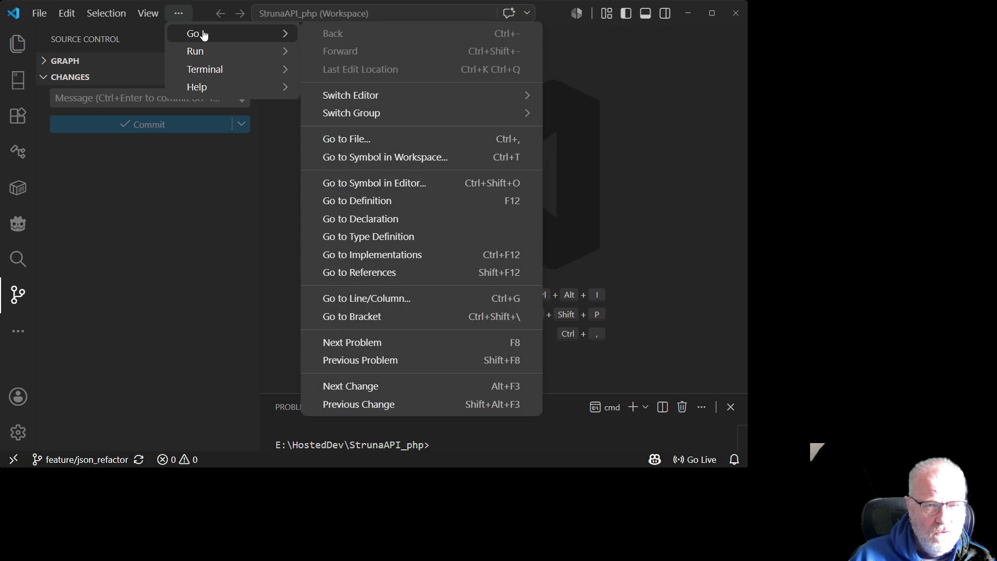
mouse_move(209, 70)
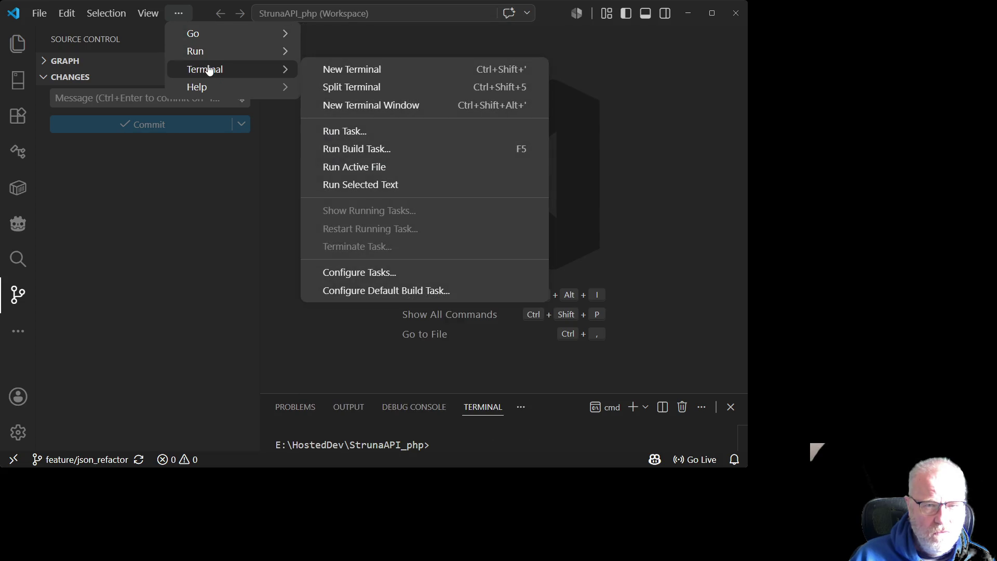
mouse_move(222, 54)
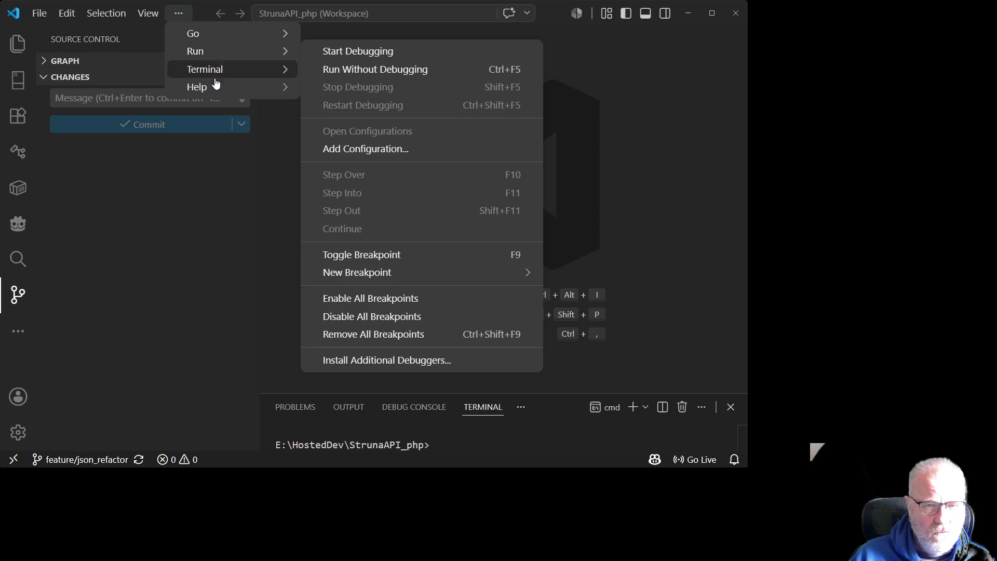
mouse_move(136, 19)
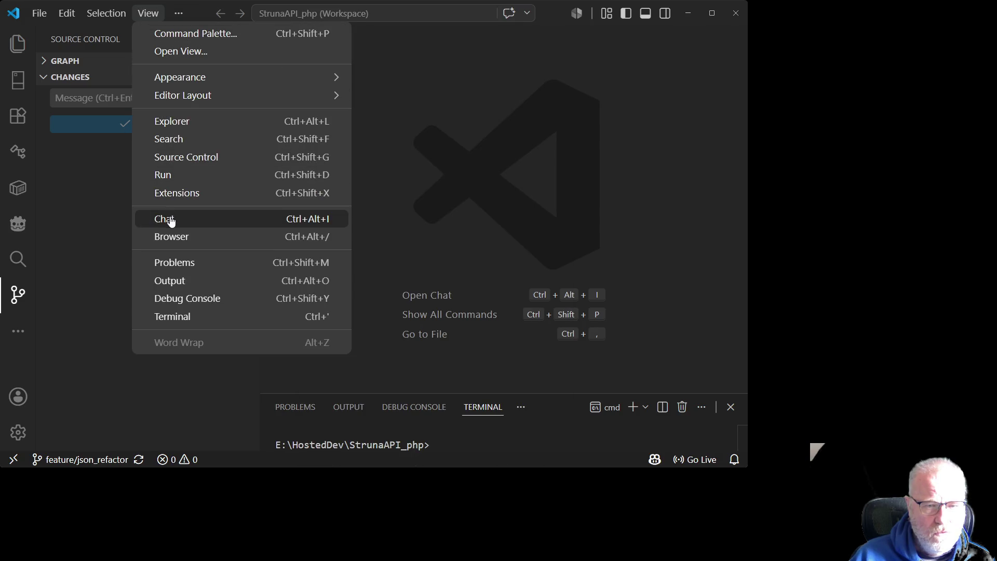
left_click(169, 218)
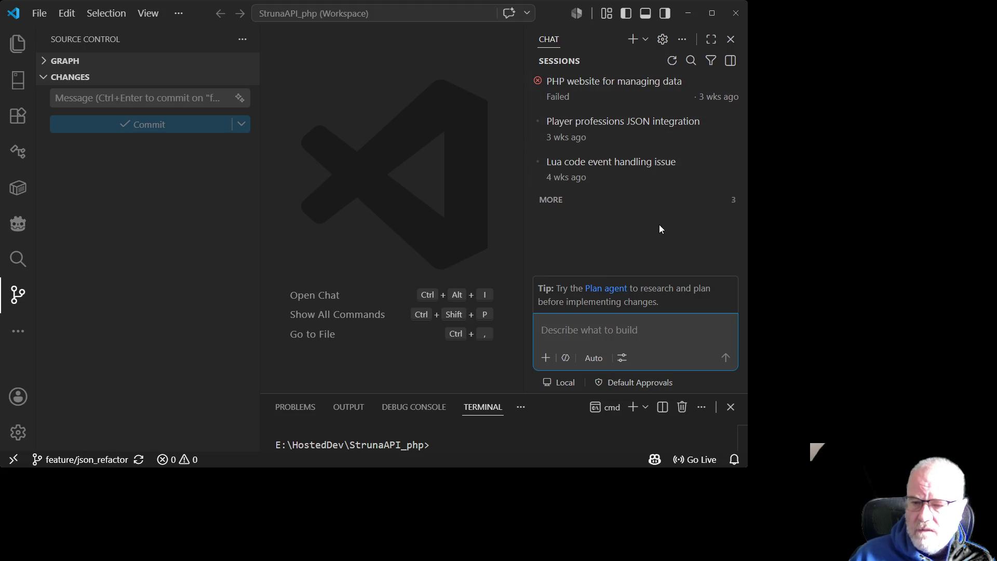
Maximize the VS Code window and show the StrunaAPI_php workspace file tree
mouse_move(660, 308)
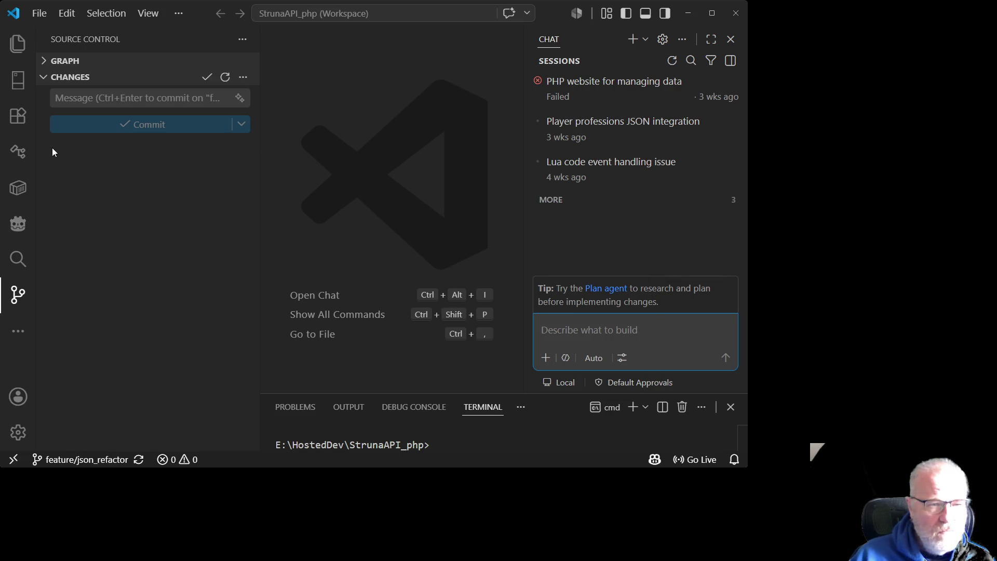
left_click(717, 13)
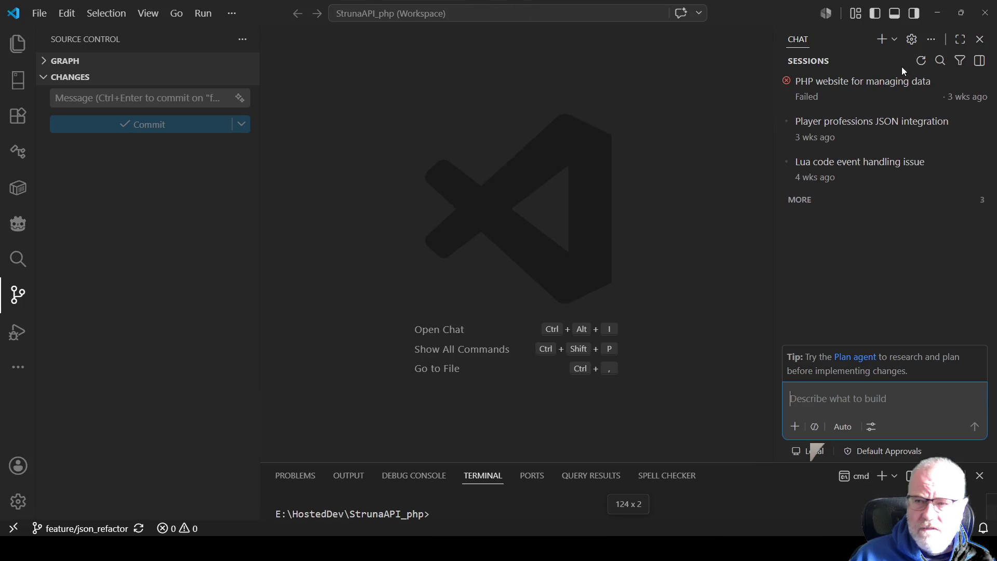
left_click(23, 54)
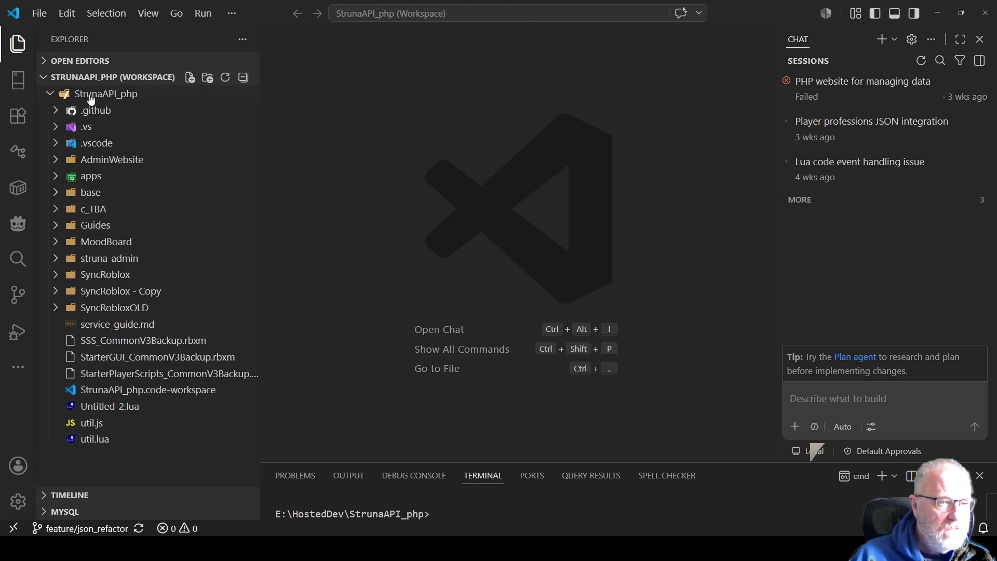
Attach the AdminWebsite folder to the chat and ask it to analyse the folder ready for changes
right_click(129, 163)
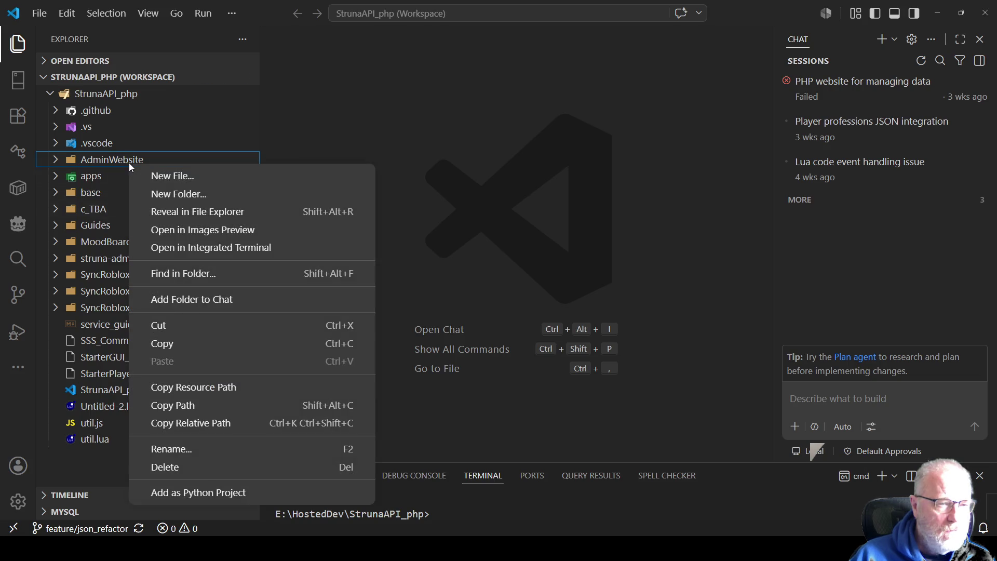
left_click(218, 303)
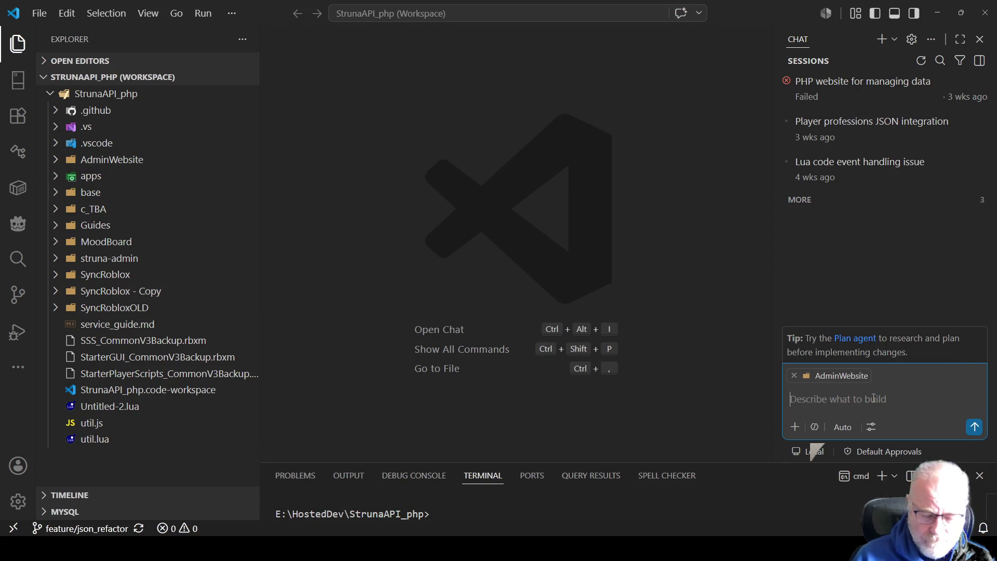
type("looking at the Adm")
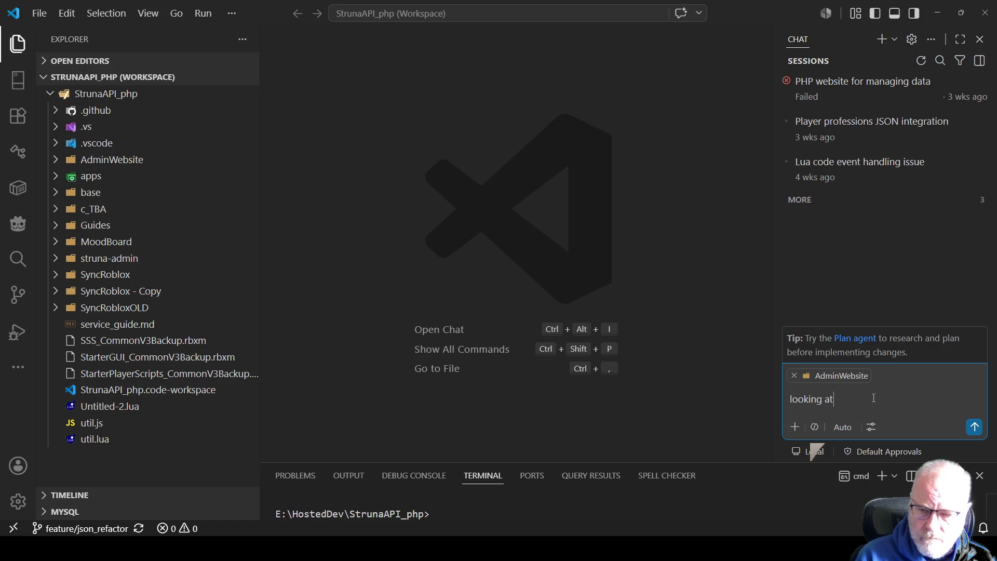
type("in")
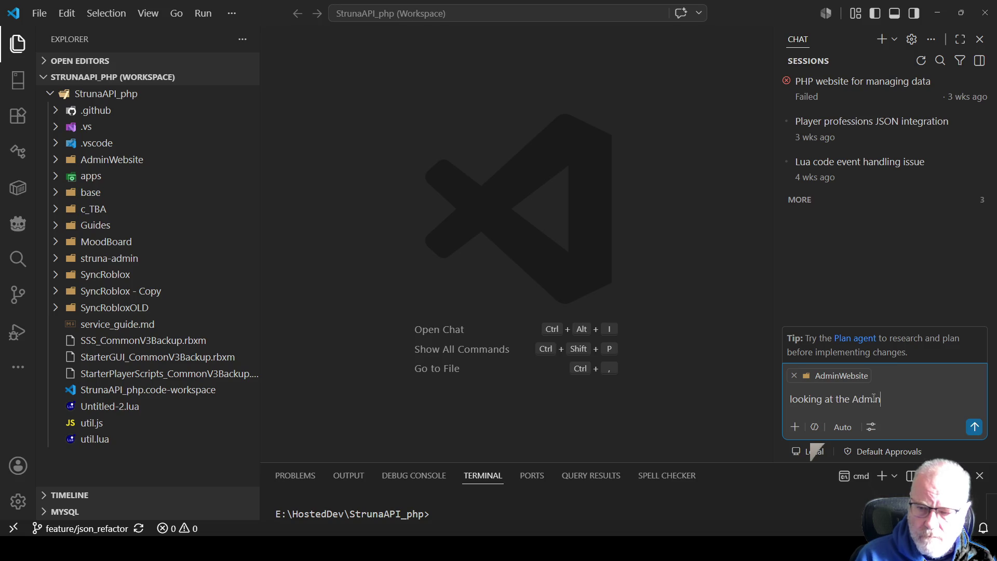
type("Website fol")
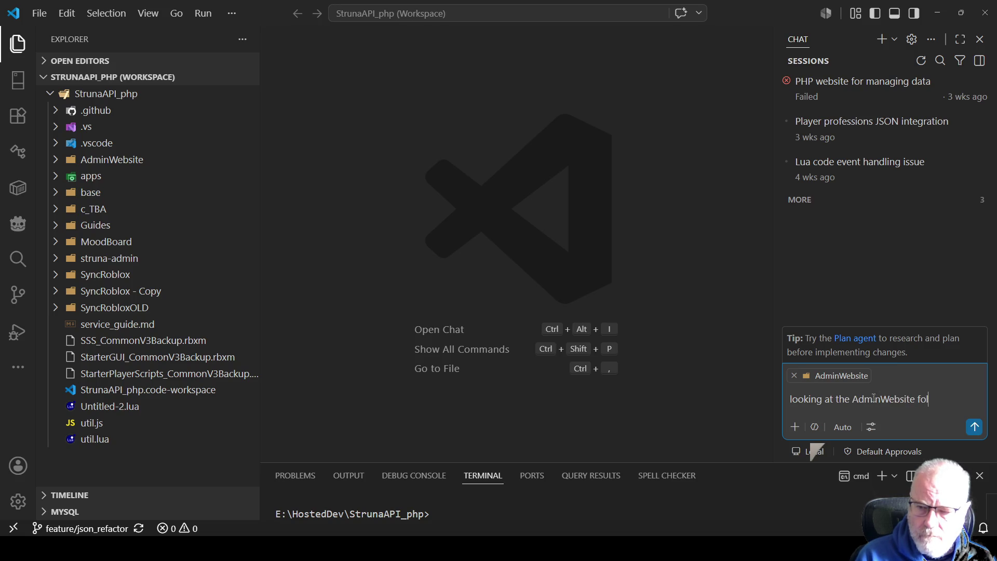
type("der can you ")
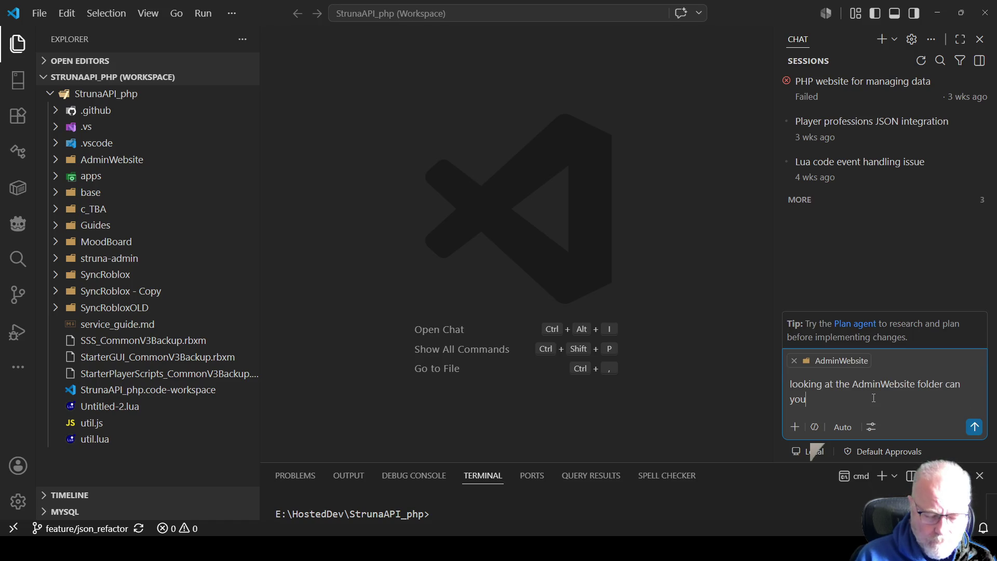
type("analy")
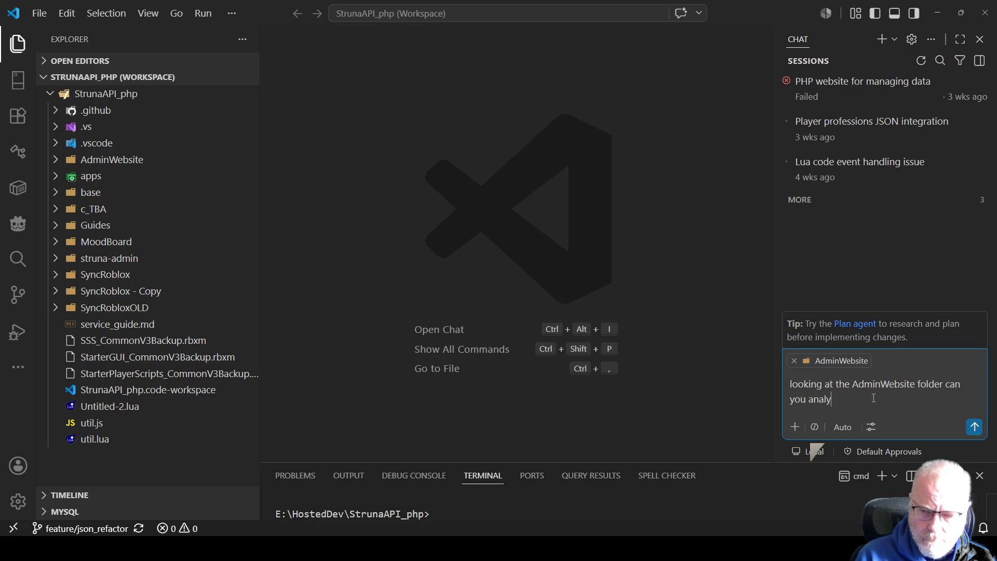
type("sis it ready for ")
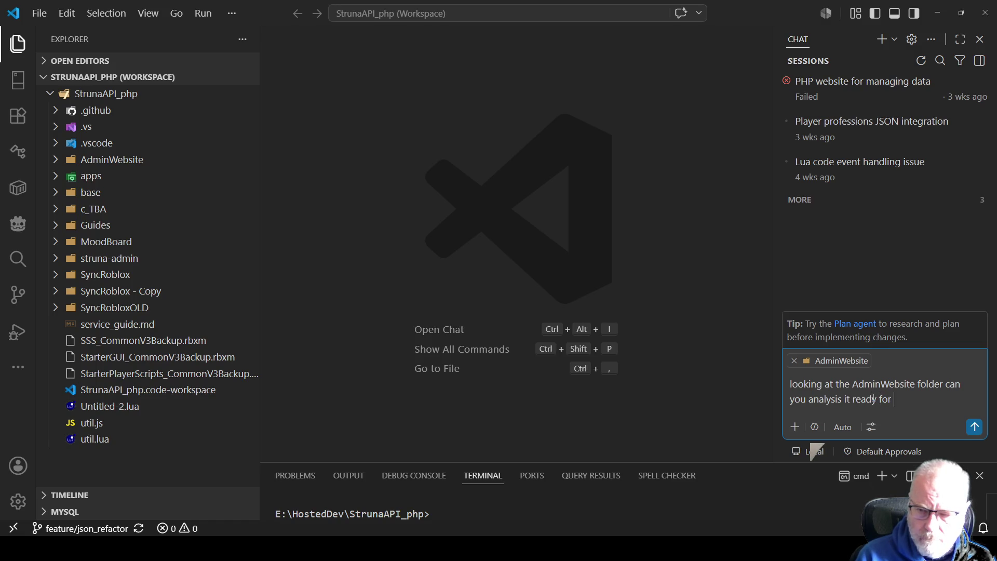
type("making some chang")
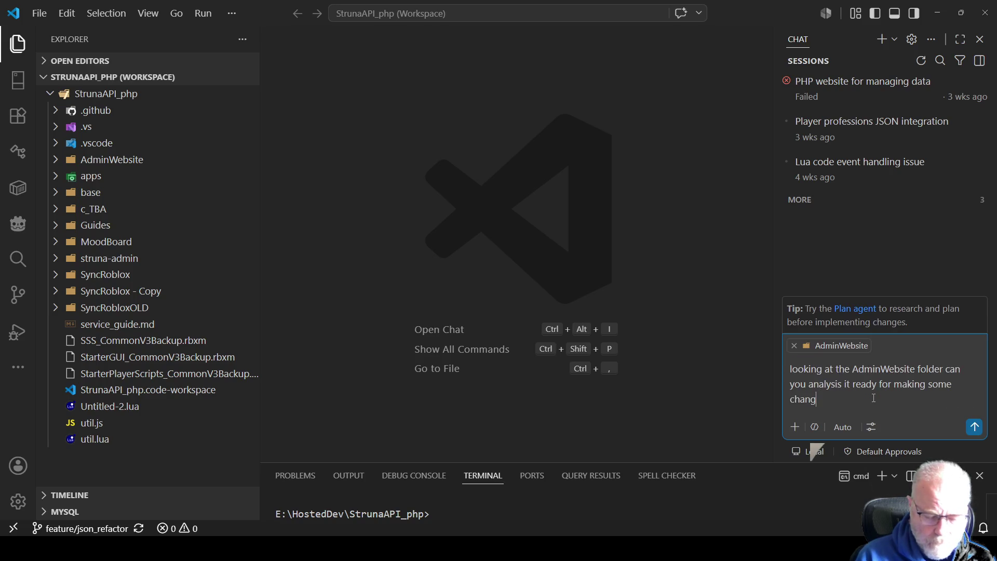
type("es")
key("Return")
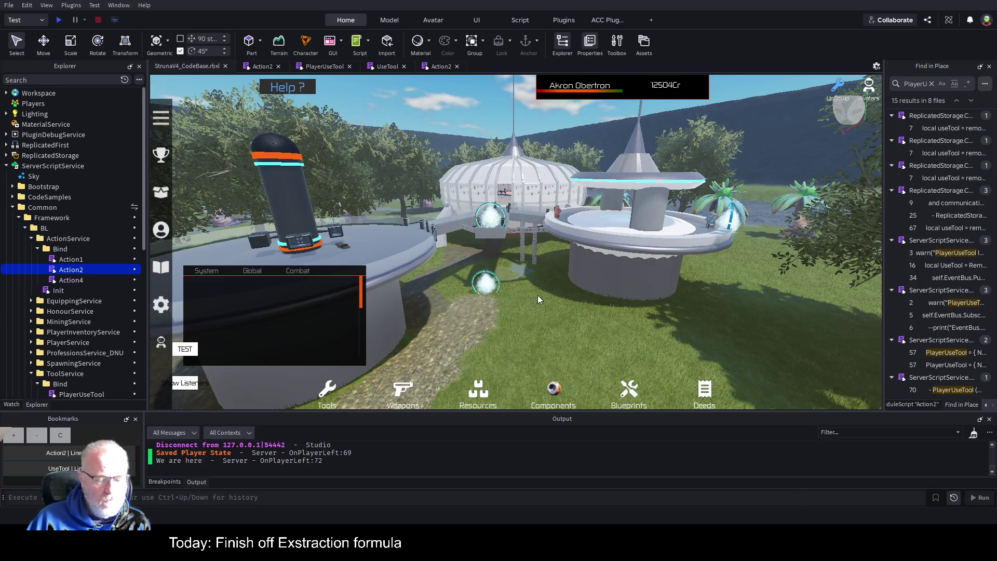
Turn the in-game camera between the domed base and the forest plants
key("Right")
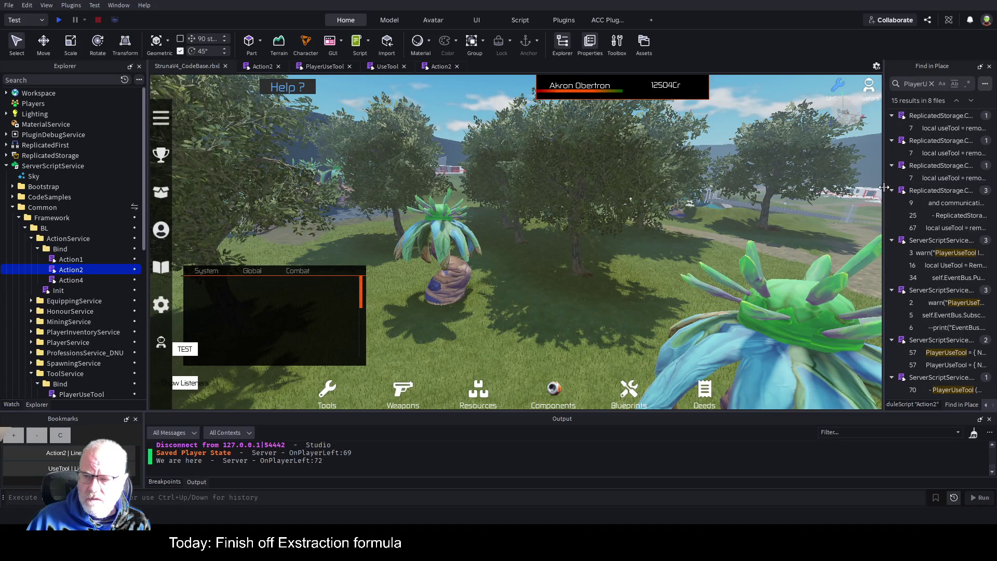
key("Left")
key("Right")
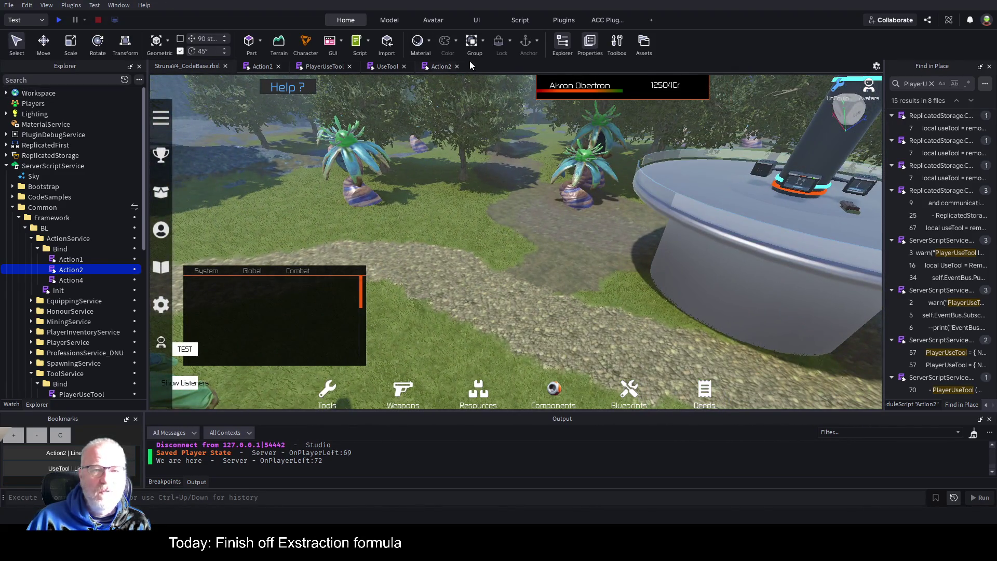
Show the Action2 script's random-quantity extraction code around line 191 with a taller Output panel
left_click(264, 67)
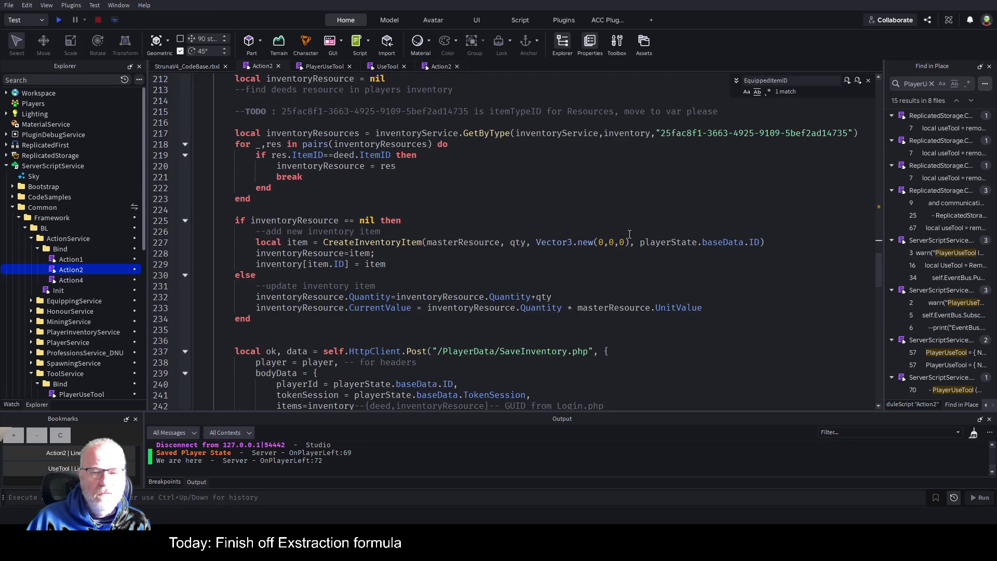
scroll(618, 228, "up", 8)
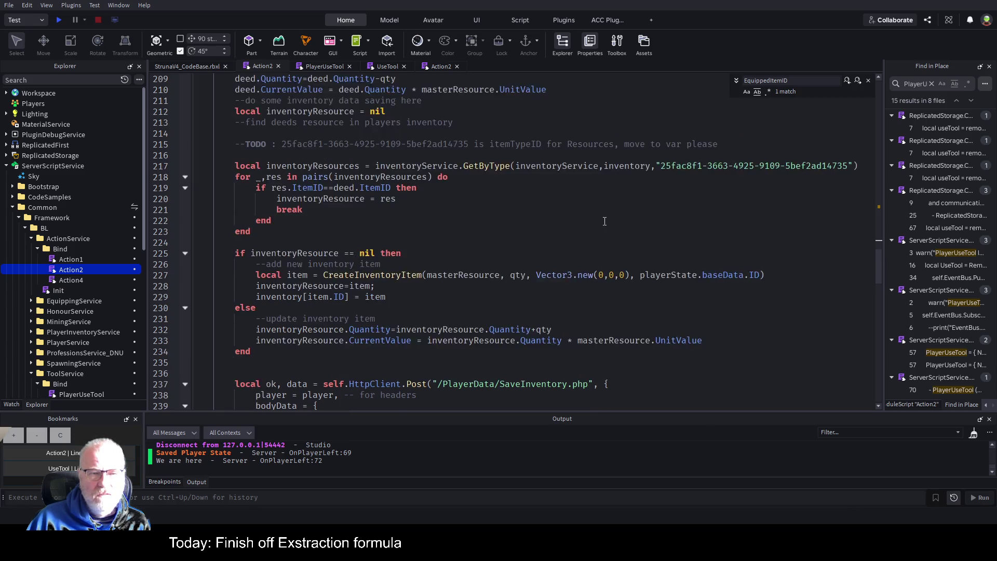
scroll(592, 221, "up", 1)
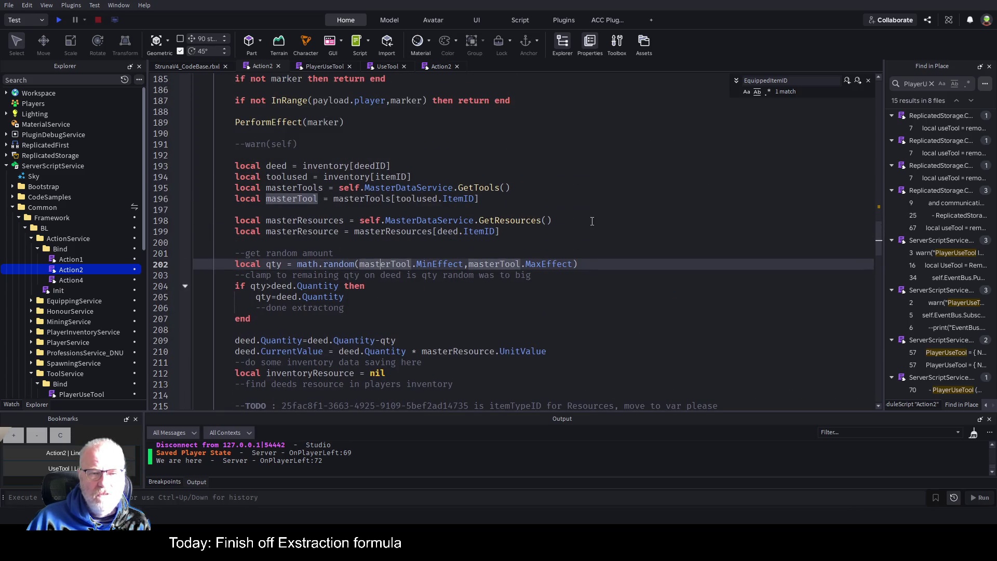
scroll(596, 215, "down", 10)
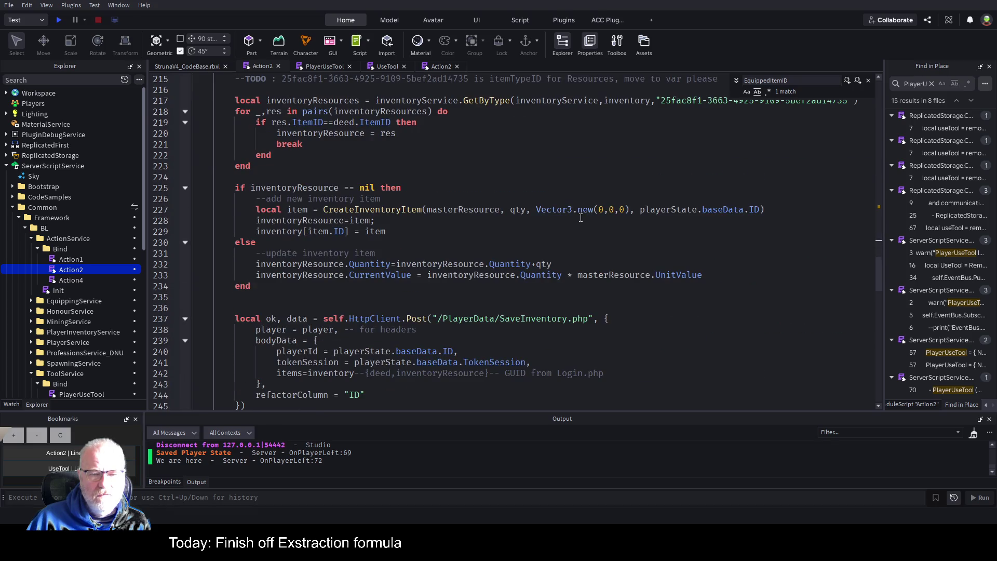
scroll(580, 217, "down", 2)
scroll(508, 238, "up", 10)
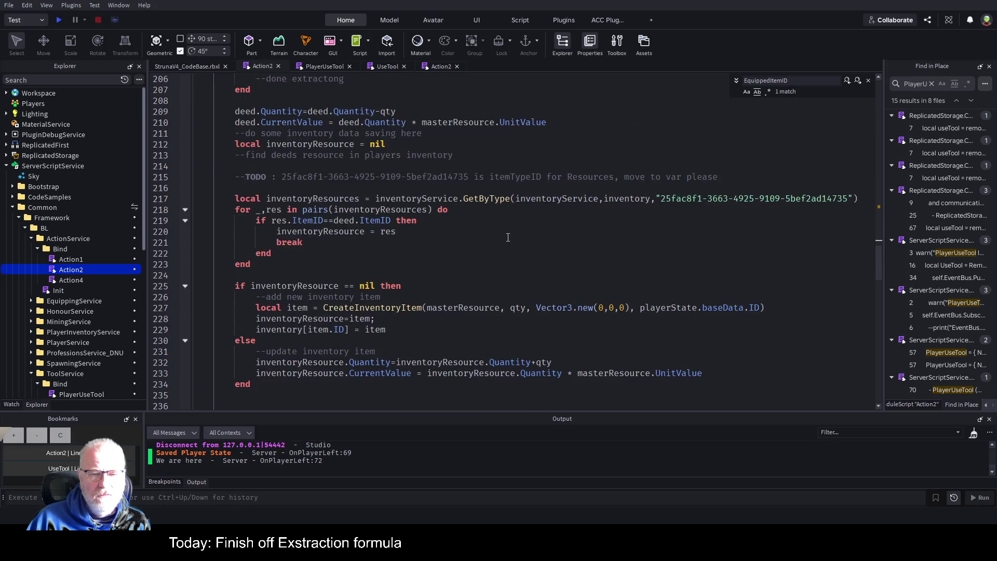
scroll(507, 238, "up", 4)
scroll(508, 237, "up", 5)
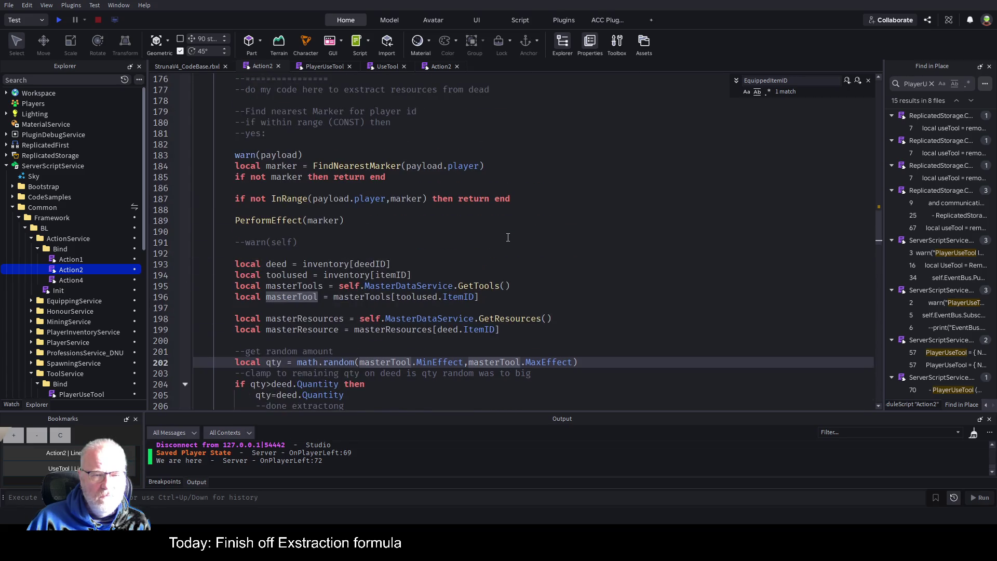
scroll(507, 237, "up", 4)
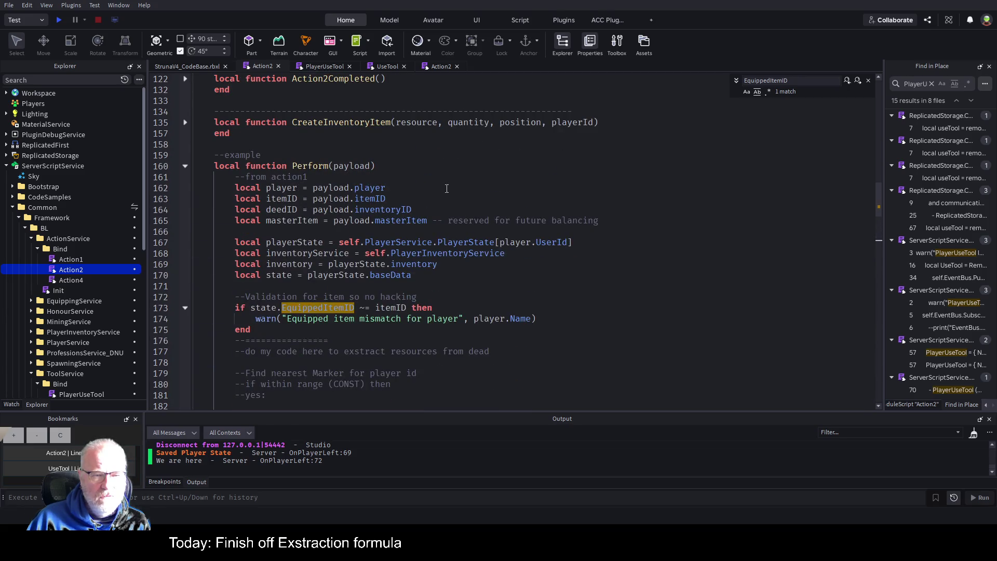
scroll(447, 188, "down", 7)
scroll(349, 256, "down", 3)
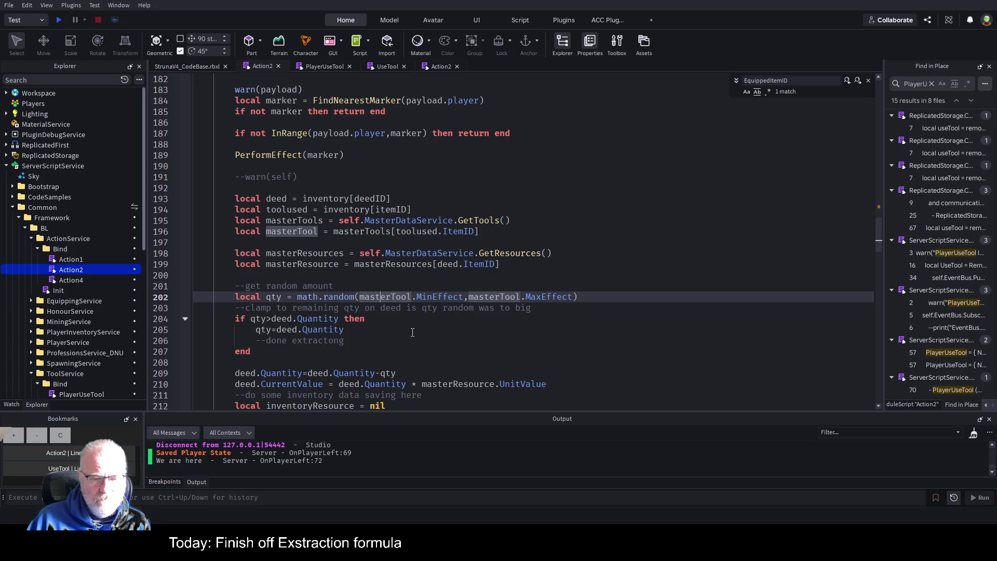
scroll(418, 320, "down", 1)
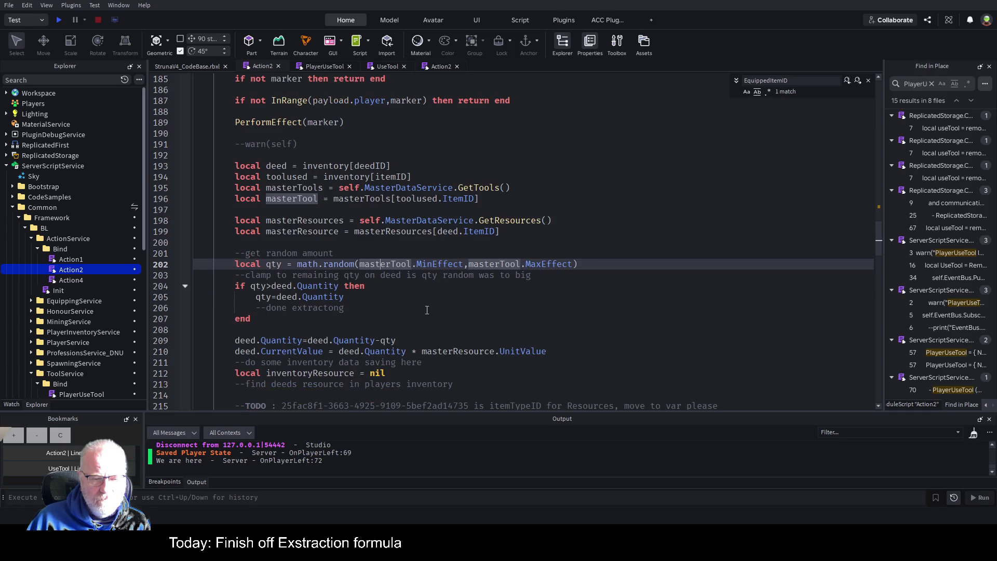
scroll(431, 307, "down", 1)
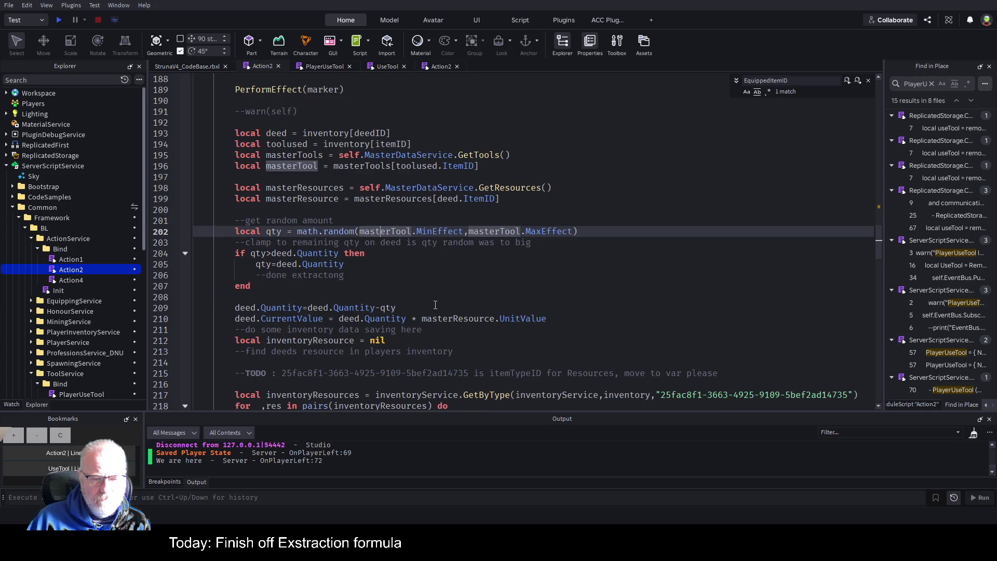
scroll(435, 305, "down", 1)
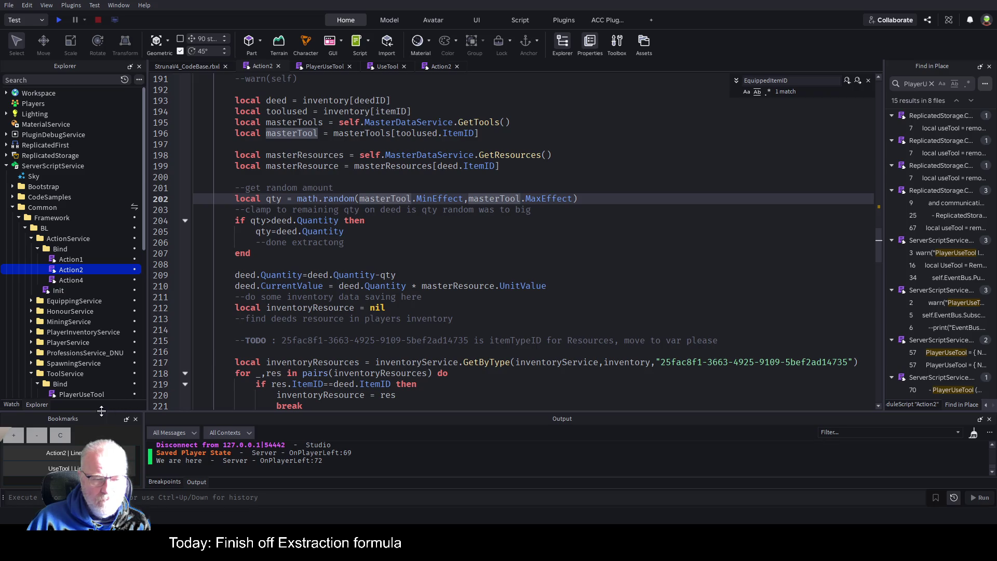
left_click_drag(125, 411, 126, 319)
Dismiss the EquippedItemID search and switch to the StrunaV4_CodeBase.rbxl game viewport
key("Escape")
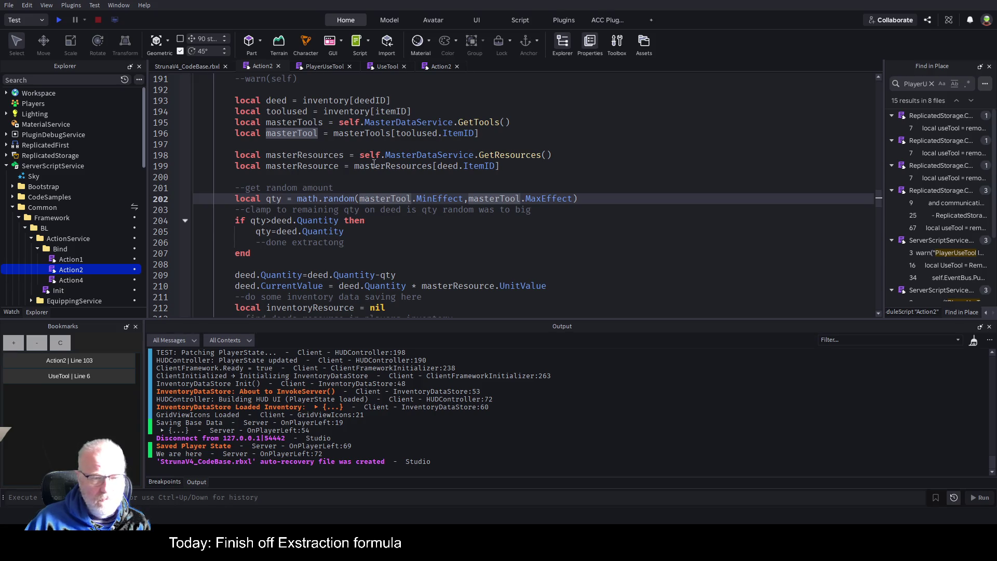
left_click(205, 67)
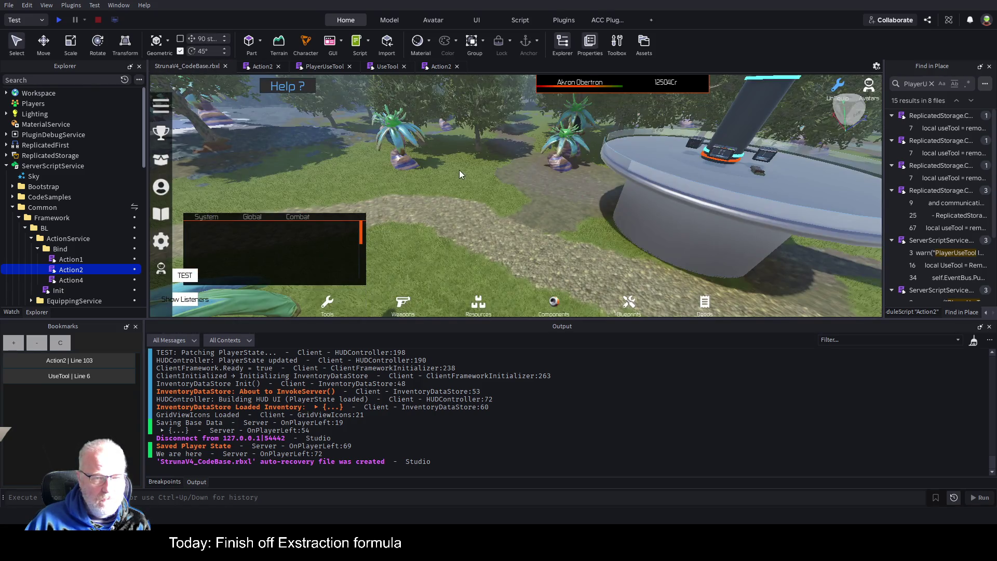
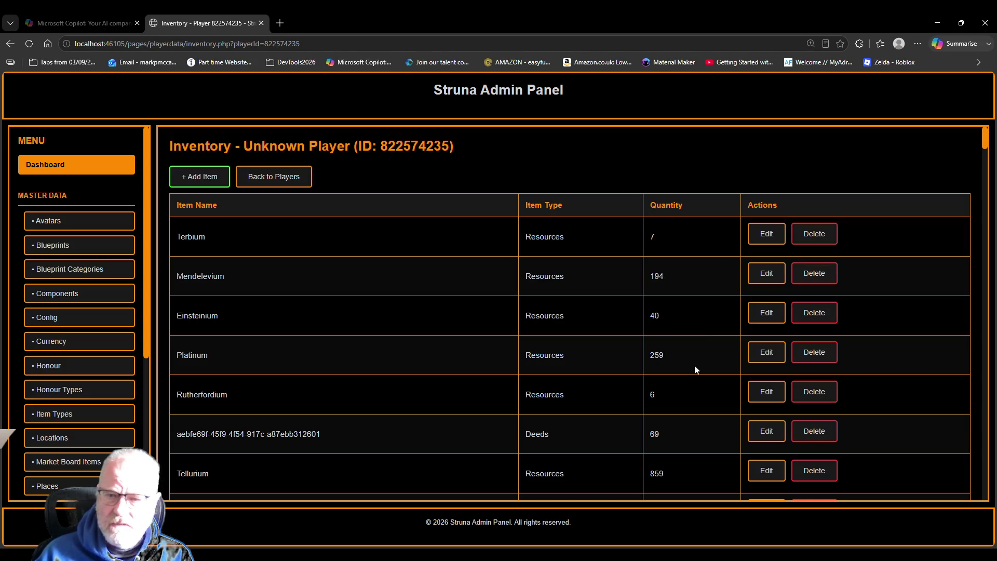
Open the 69-quantity deed's edit page, go back, then start and cancel its deletion
scroll(556, 290, "down", 4)
scroll(560, 311, "down", 10)
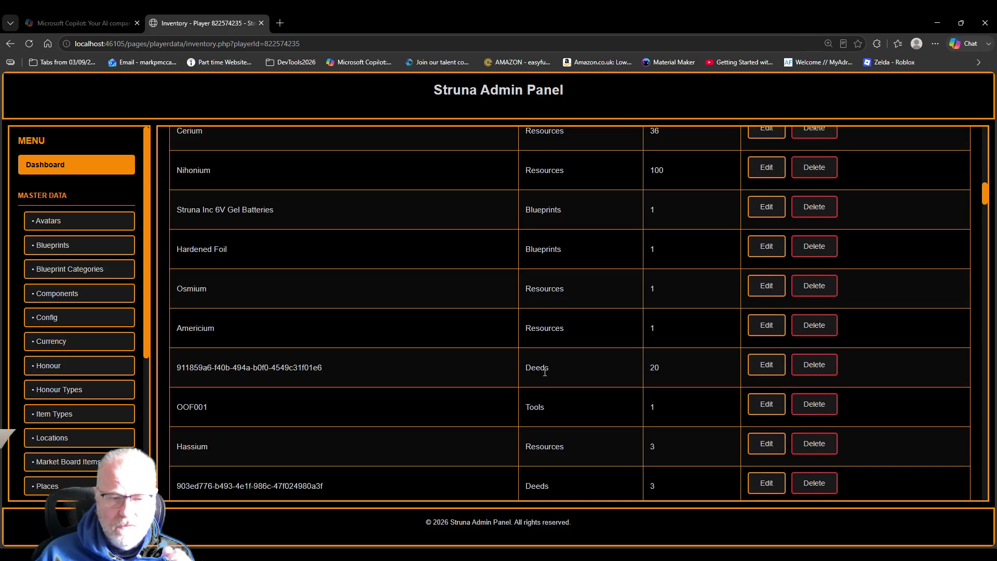
scroll(544, 372, "down", 5)
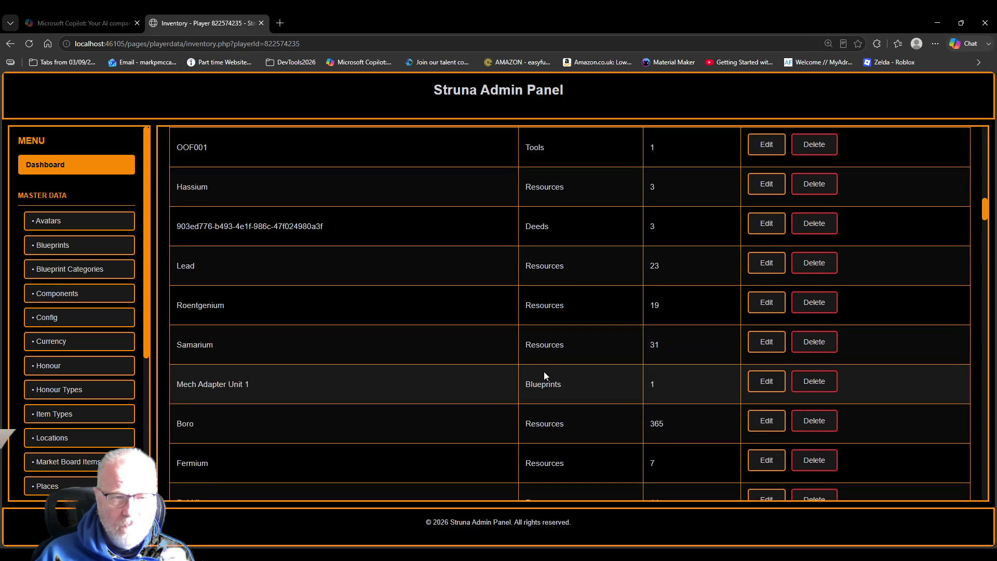
scroll(544, 372, "up", 3)
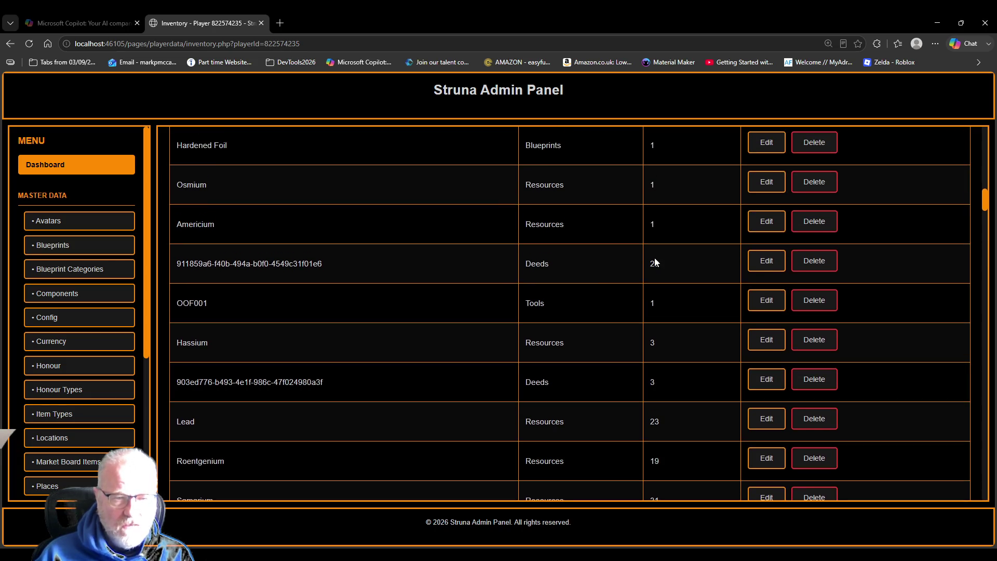
scroll(655, 258, "up", 20)
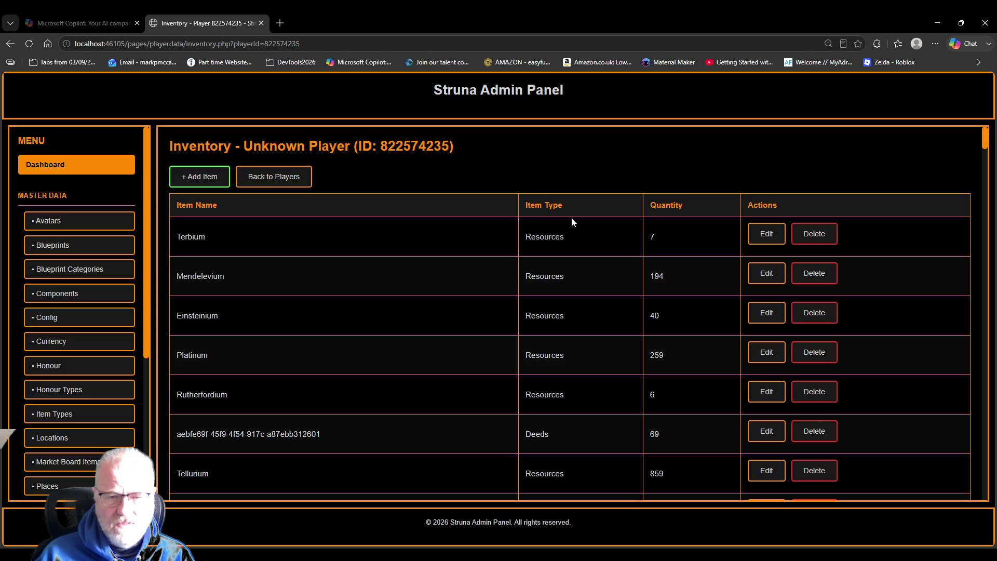
scroll(564, 332, "down", 1)
scroll(564, 329, "down", 2)
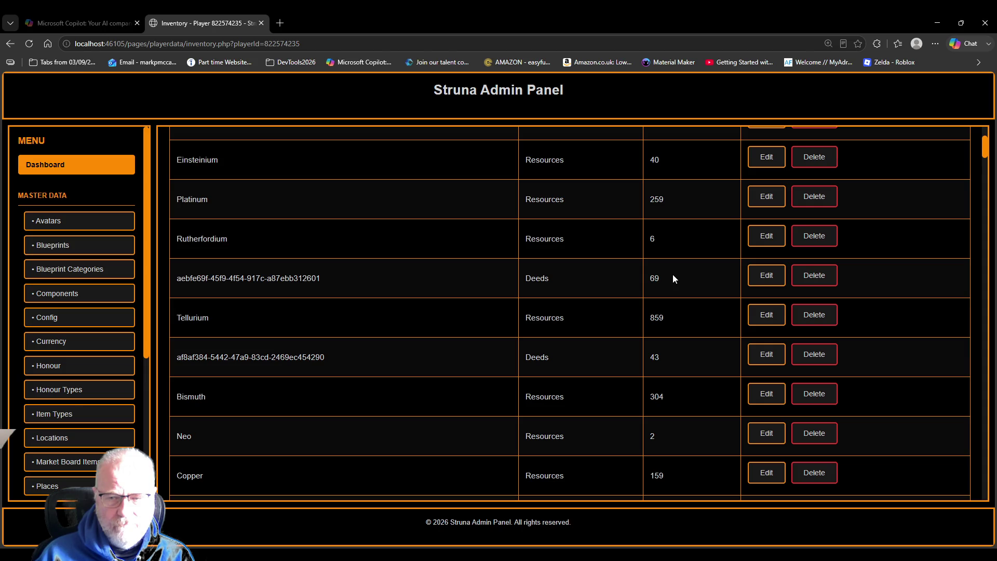
left_click(766, 276)
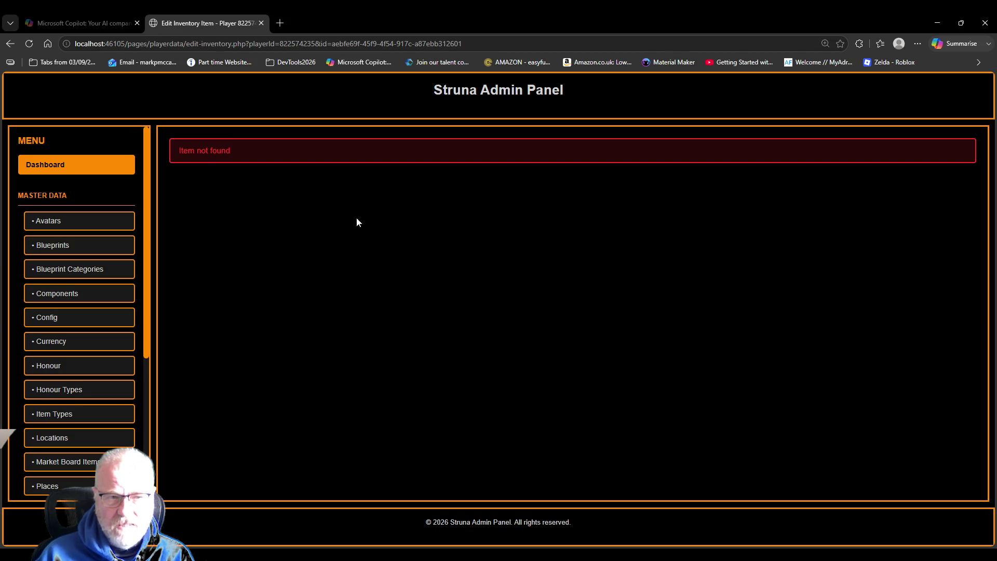
key("alt+Left")
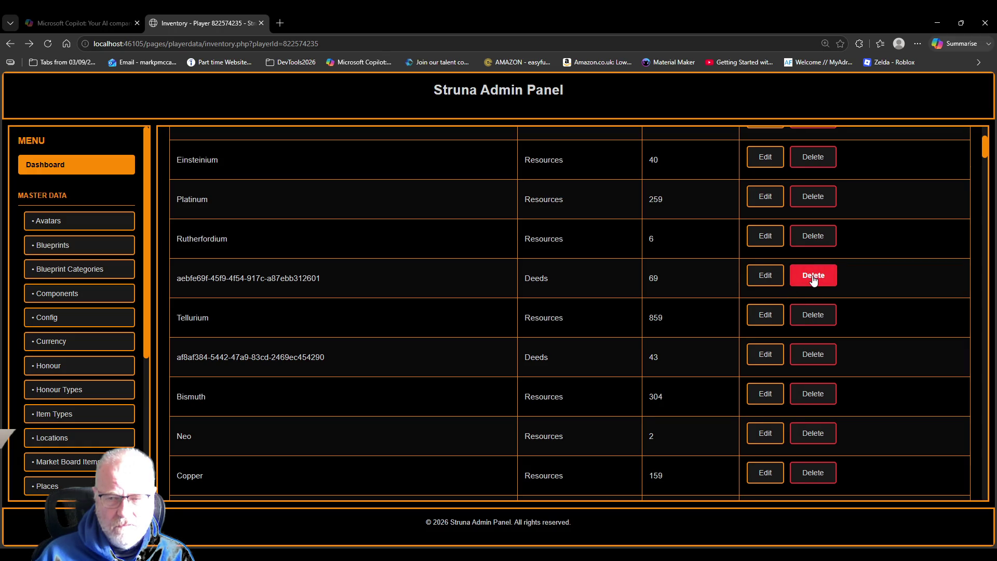
left_click(813, 280)
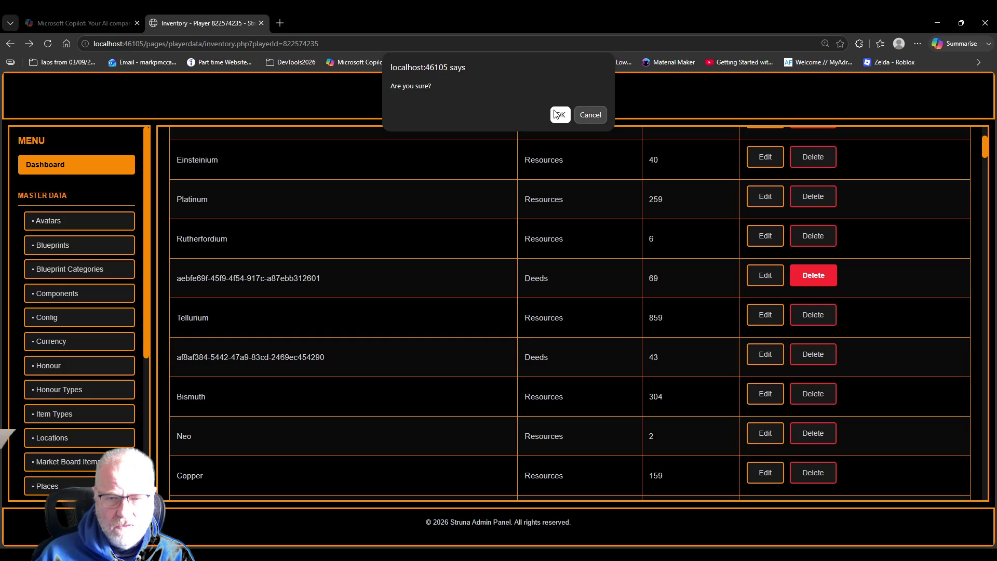
left_click(590, 115)
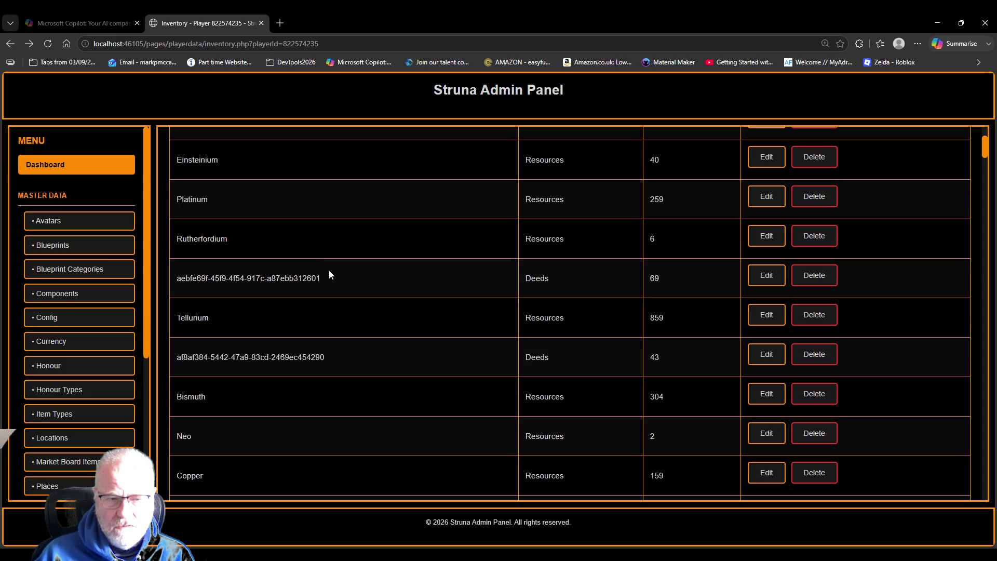
Select the 69-quantity deed's ID text, return to the browser, and open Edge DevTools
left_click_drag(322, 278, 178, 282)
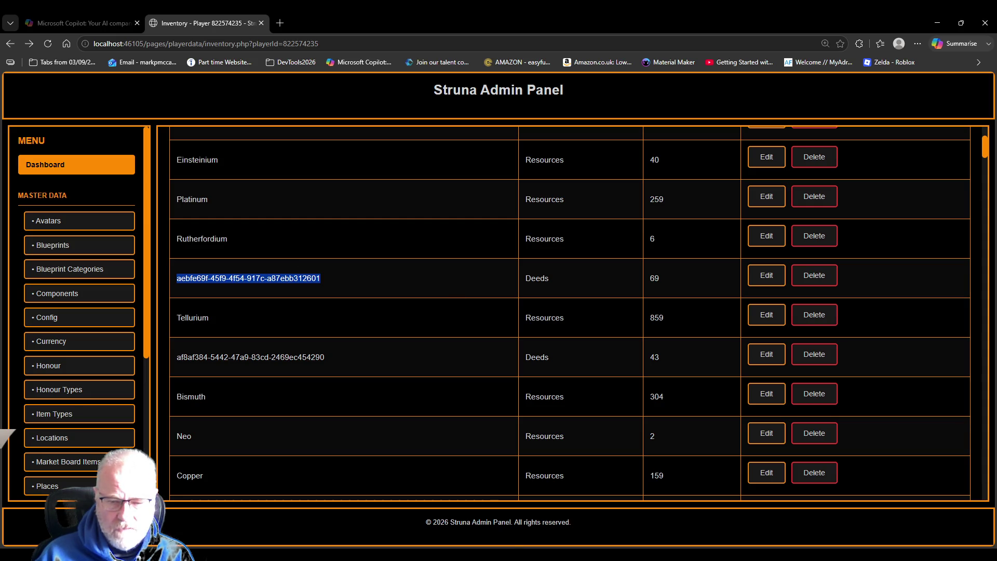
key("alt+Tab")
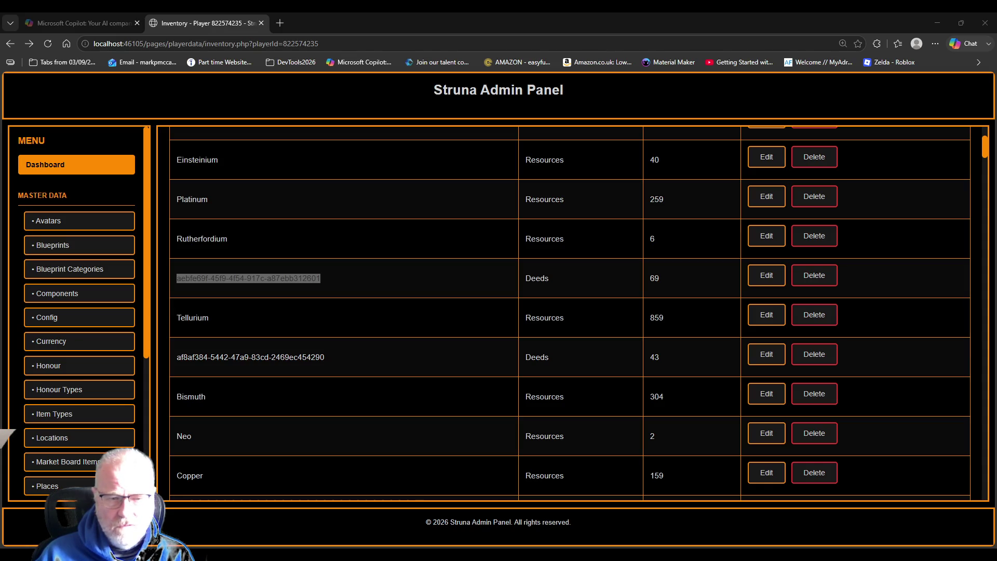
key("alt+Tab")
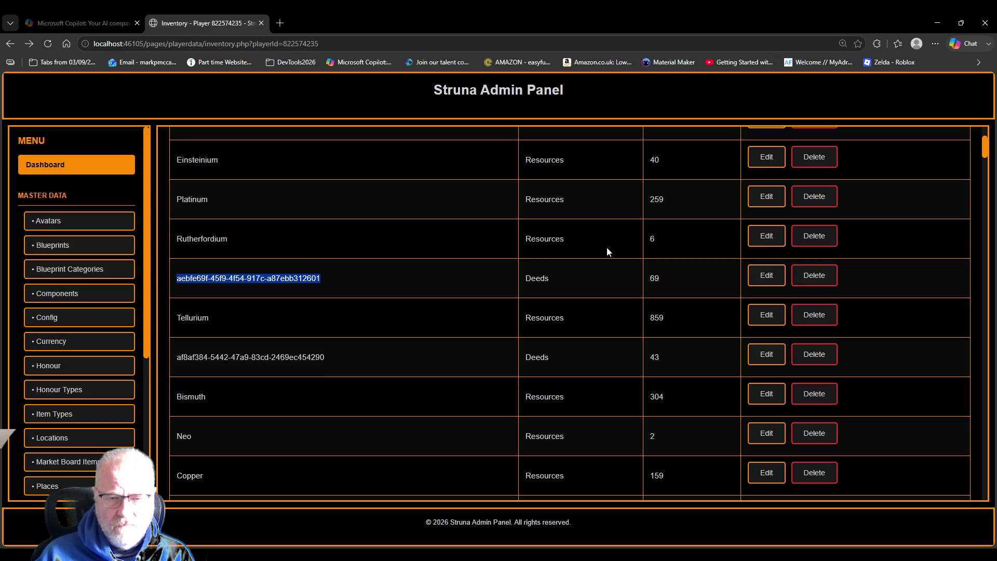
left_click(548, 281)
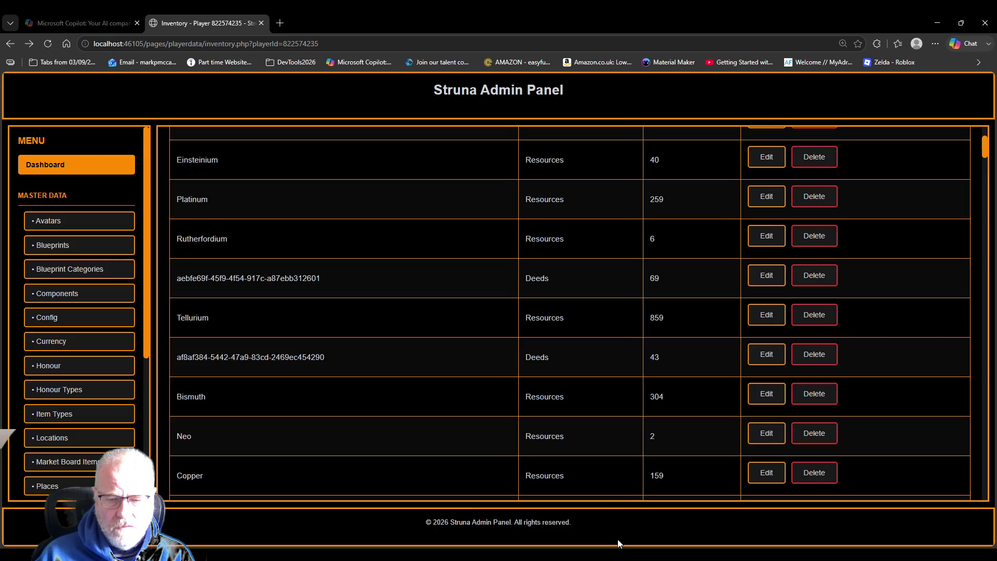
key("F12")
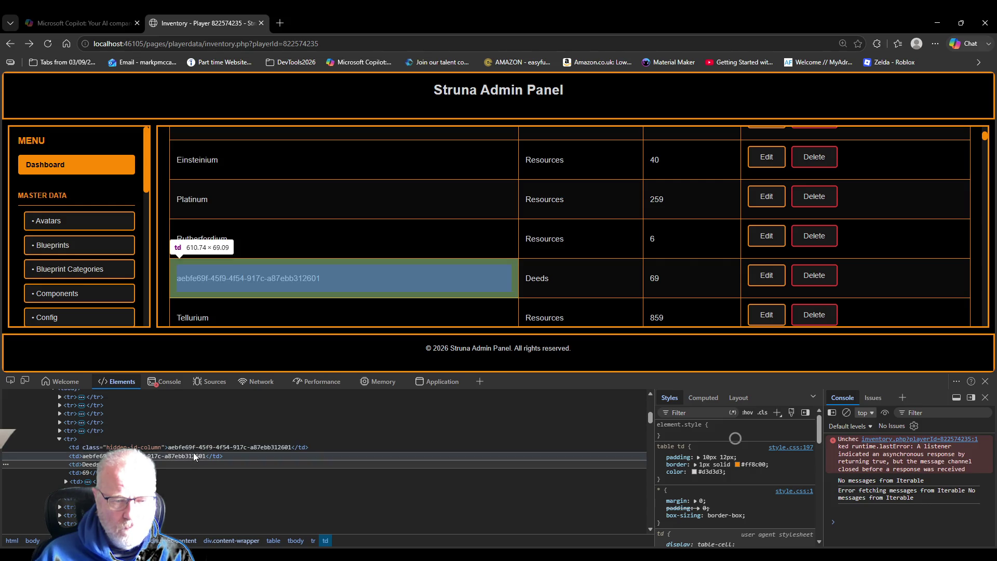
Select the td.hidden-id-column cell and its GUID text in Elements, then close DevTools
left_click(204, 447)
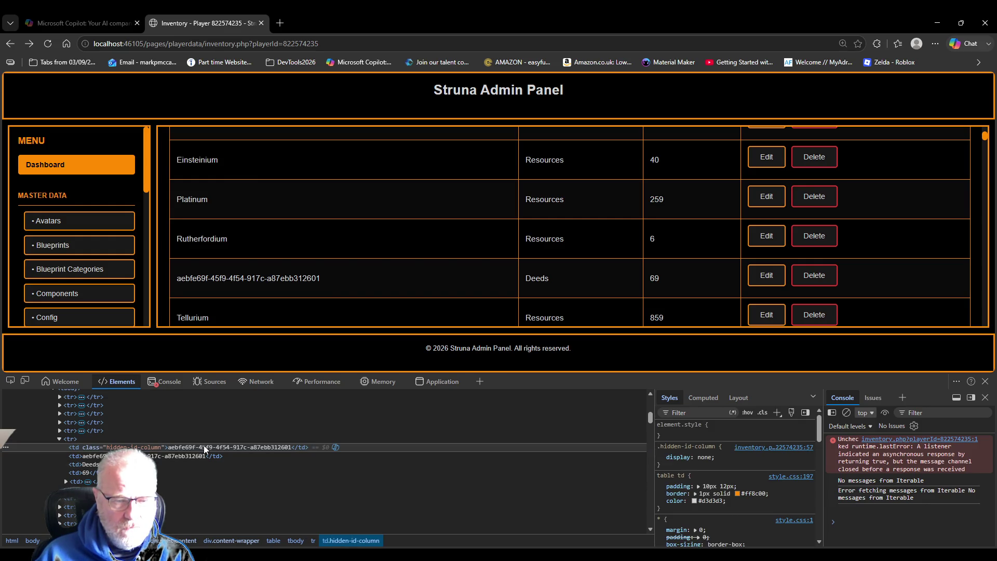
double_click(204, 446)
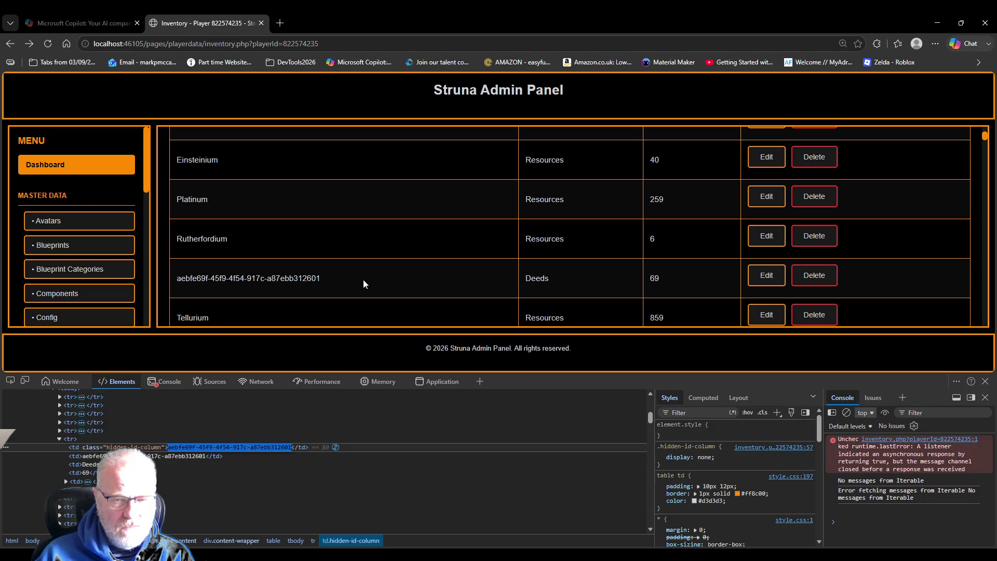
left_click(421, 347)
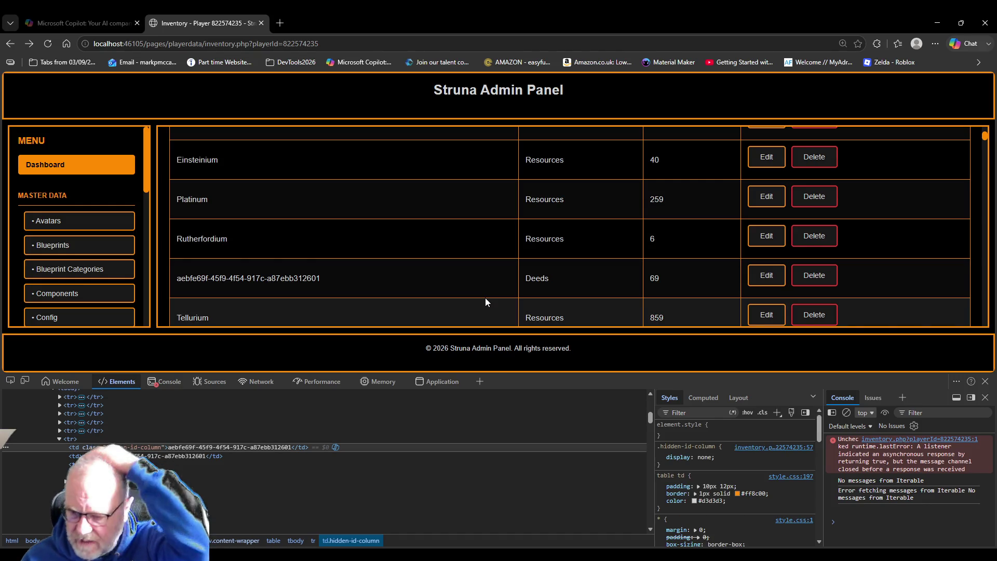
left_click(985, 381)
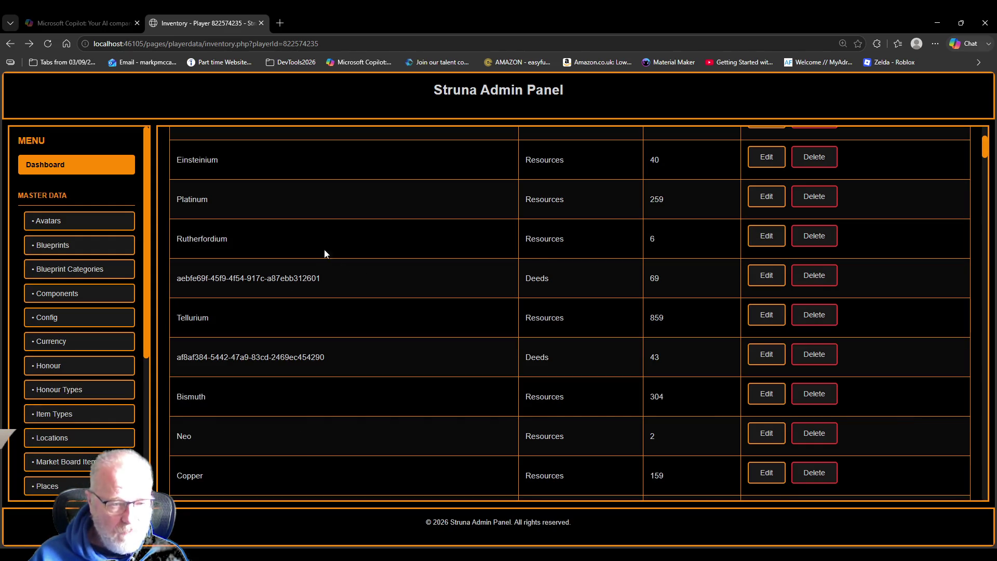
Rename the ID cell's class from hidden-id-column to hidden-id-column2, revealing the ID column
left_click_drag(247, 279, 266, 281)
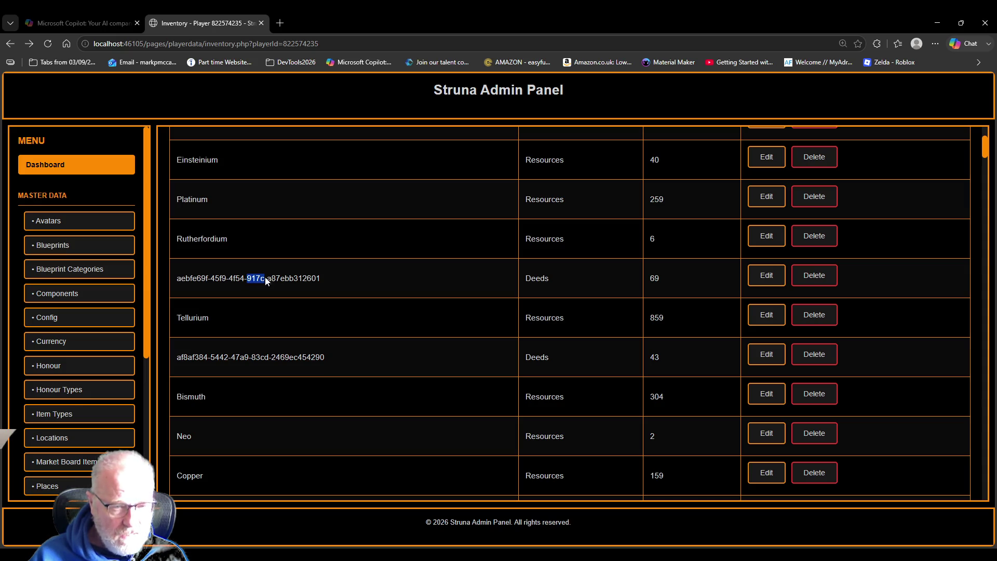
left_click(295, 274)
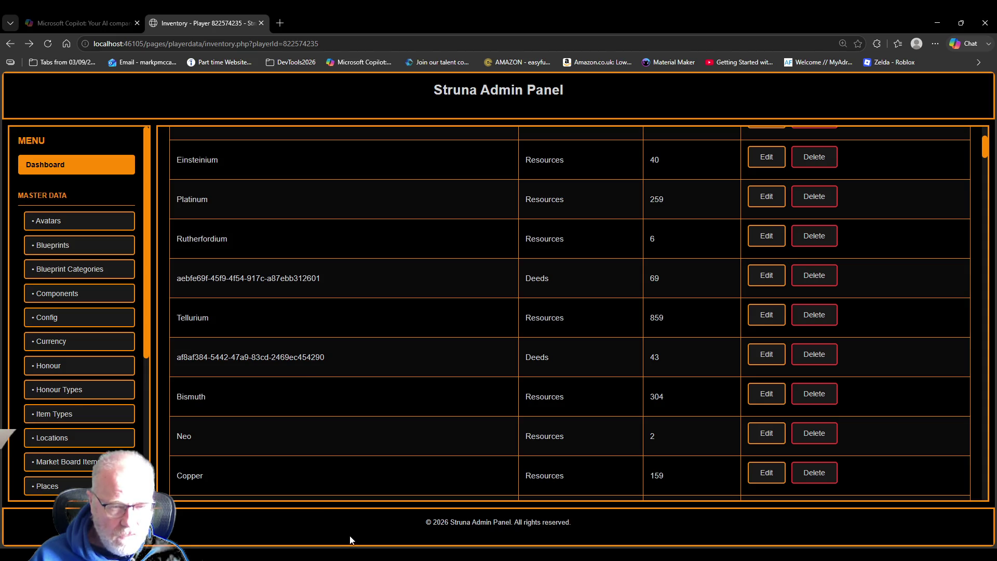
key("F12")
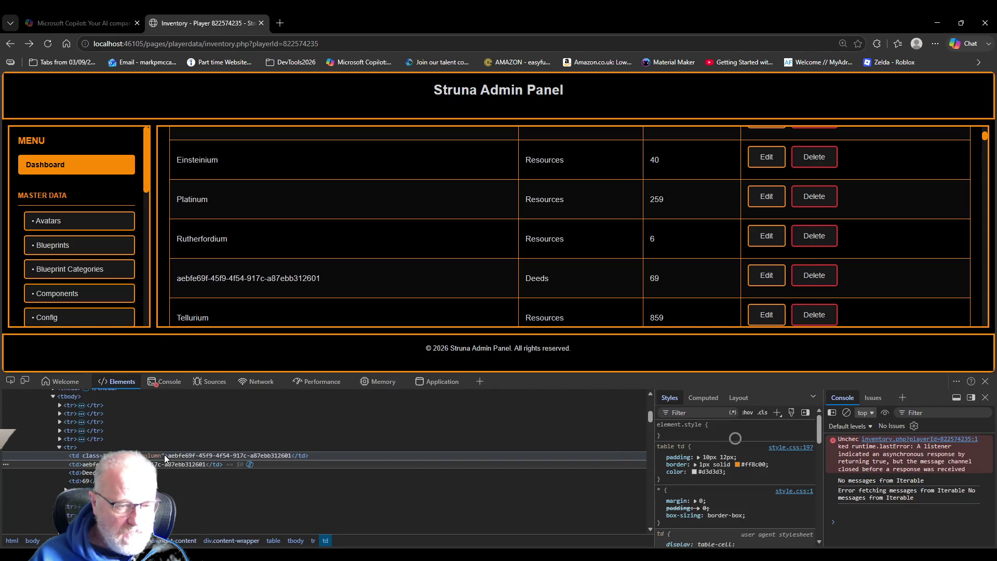
left_click(164, 455)
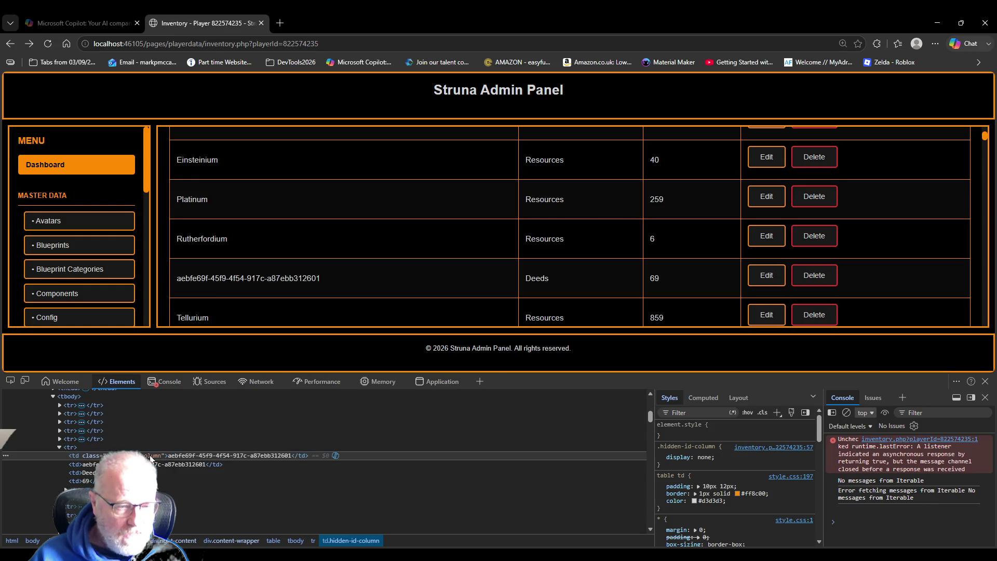
double_click(152, 455)
key("Right")
type("2")
key("Return")
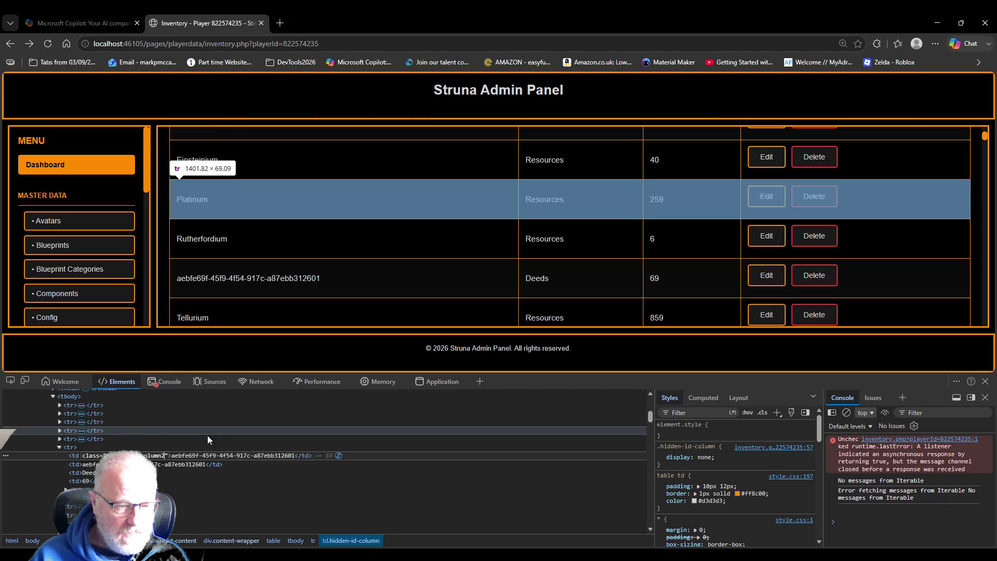
Select the deed table row, then reload the inventory page and close DevTools
left_click(120, 448)
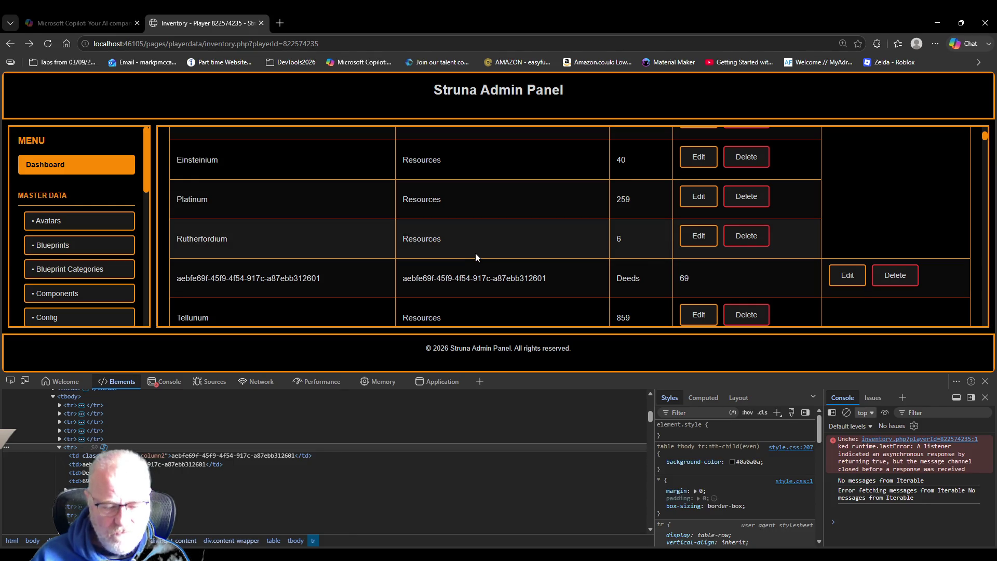
key("F5")
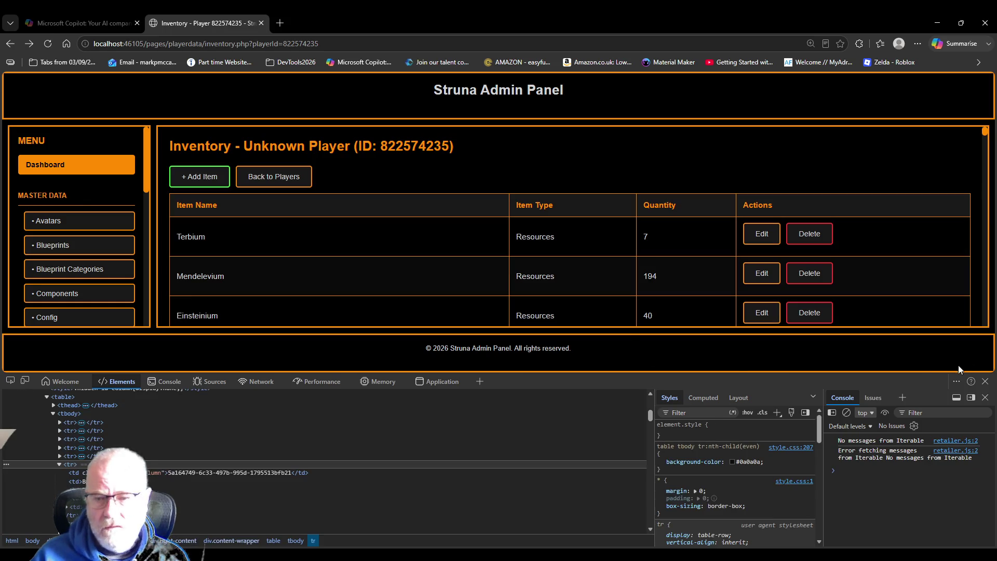
left_click(985, 381)
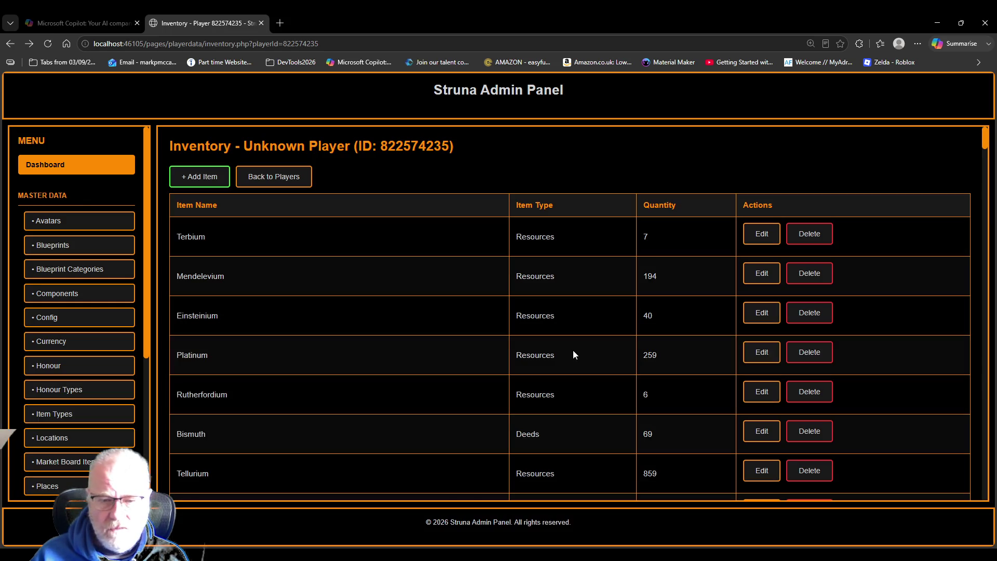
Scroll down the inventory table listing the 69-quantity Bismuth deed
scroll(538, 325, "down", 2)
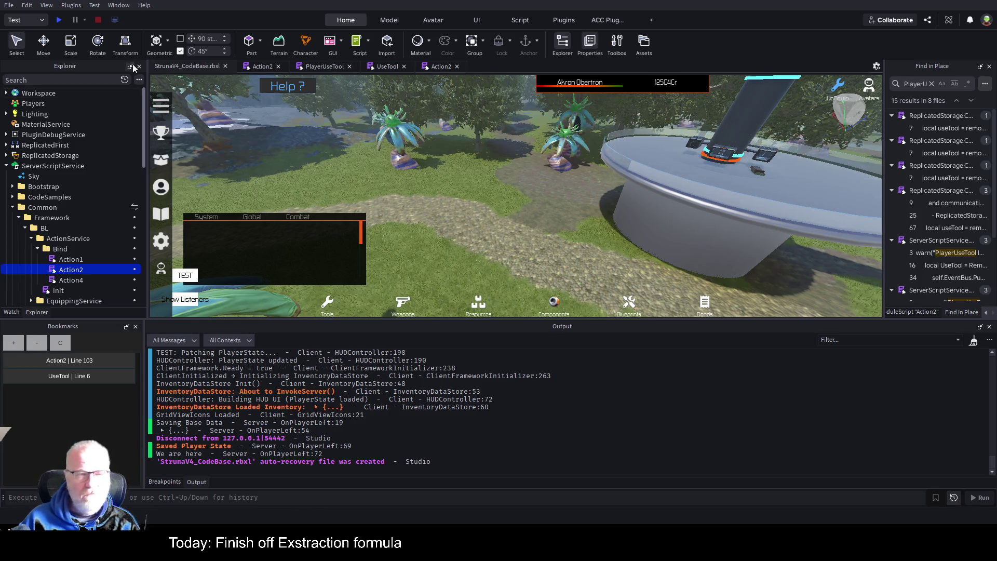
Start a Play test and widen the Find in Place results panel
left_click(60, 21)
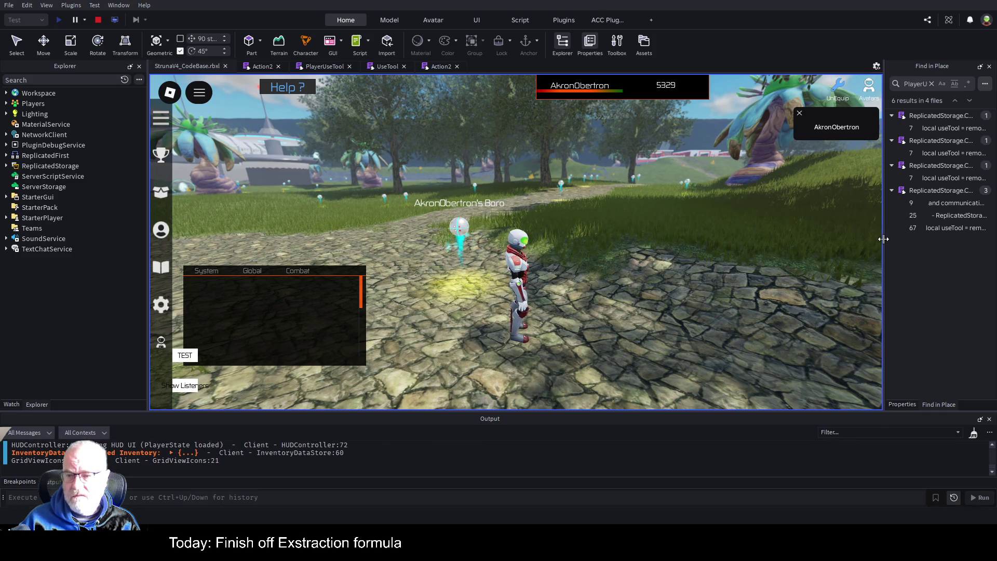
left_click_drag(884, 239, 788, 238)
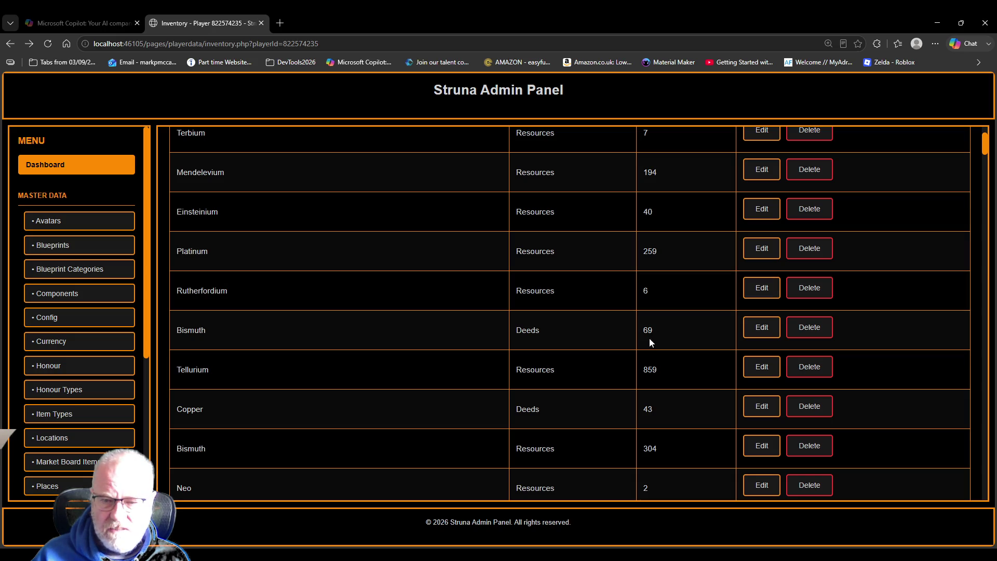
Inspect the Bismuth row's td.hidden-id-column cell and copy its UUID value
key("ctrl+shift+c")
left_click(246, 332)
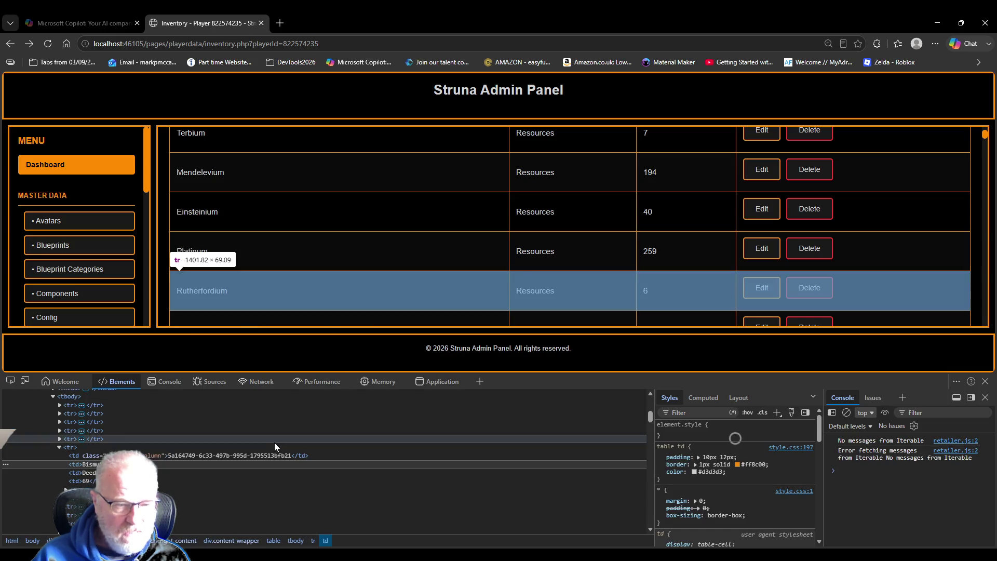
left_click(273, 454)
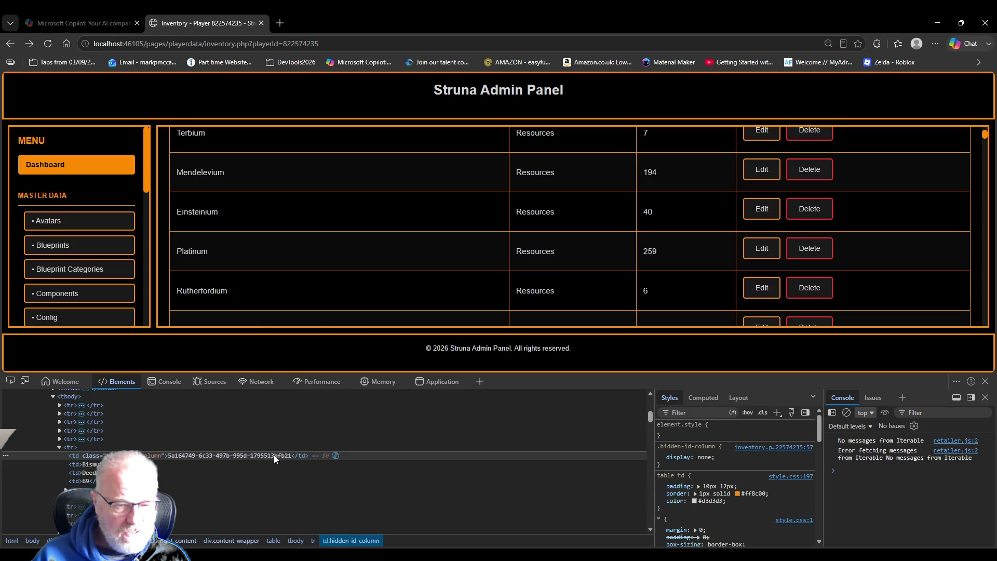
double_click(184, 455)
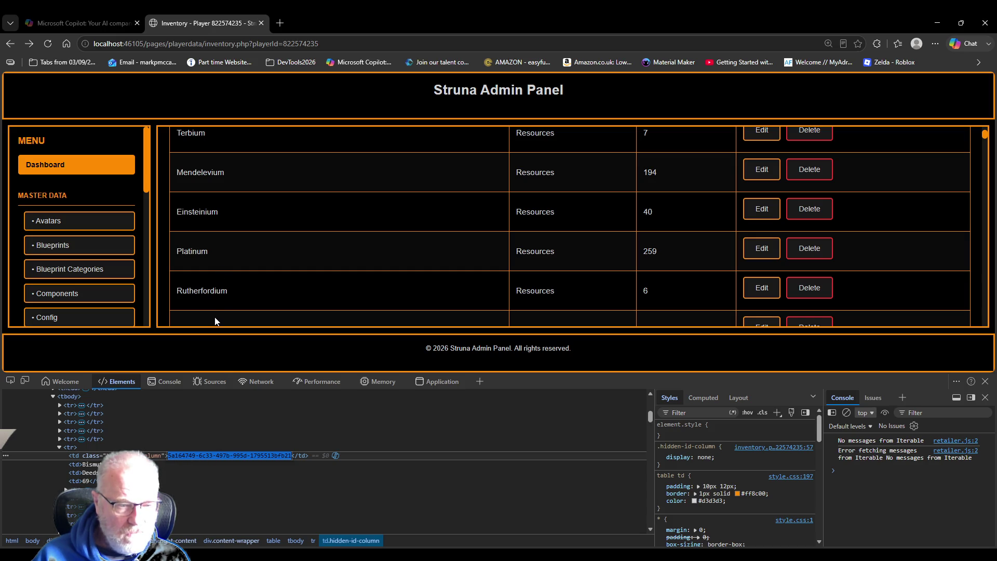
key("alt+Tab")
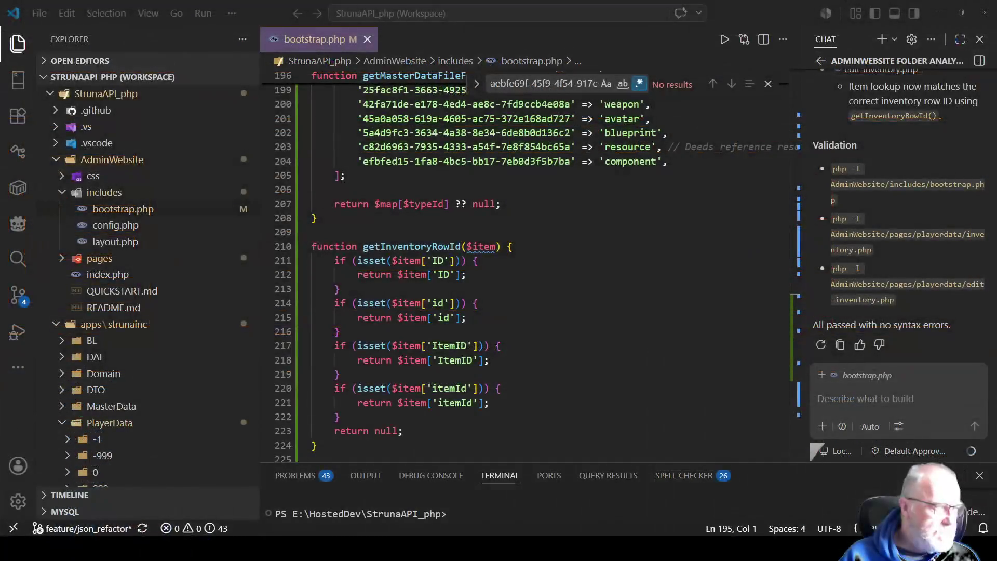
Open and format inventory.json, then search the copied ID to find the 69-quantity entry
scroll(145, 286, "down", 5)
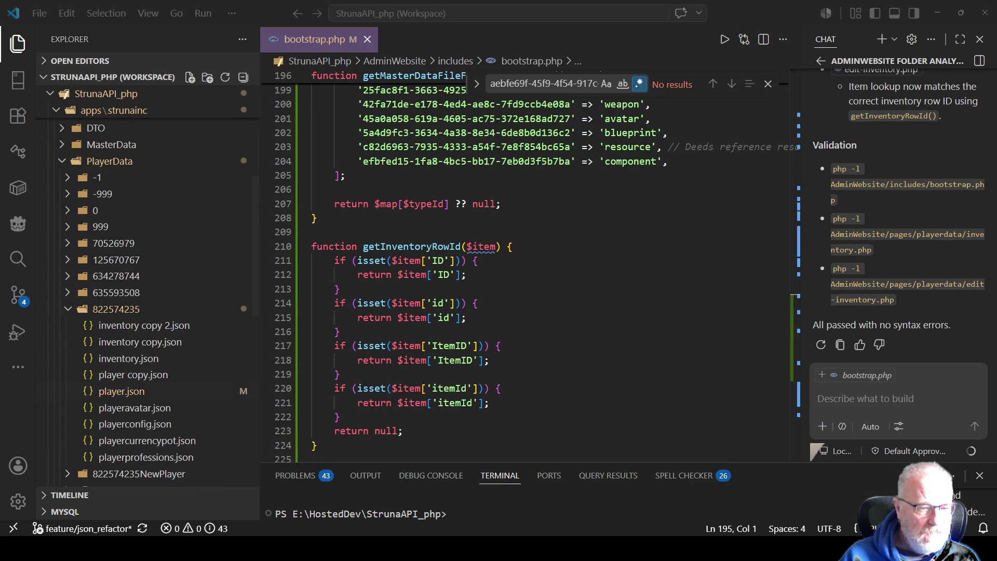
double_click(130, 358)
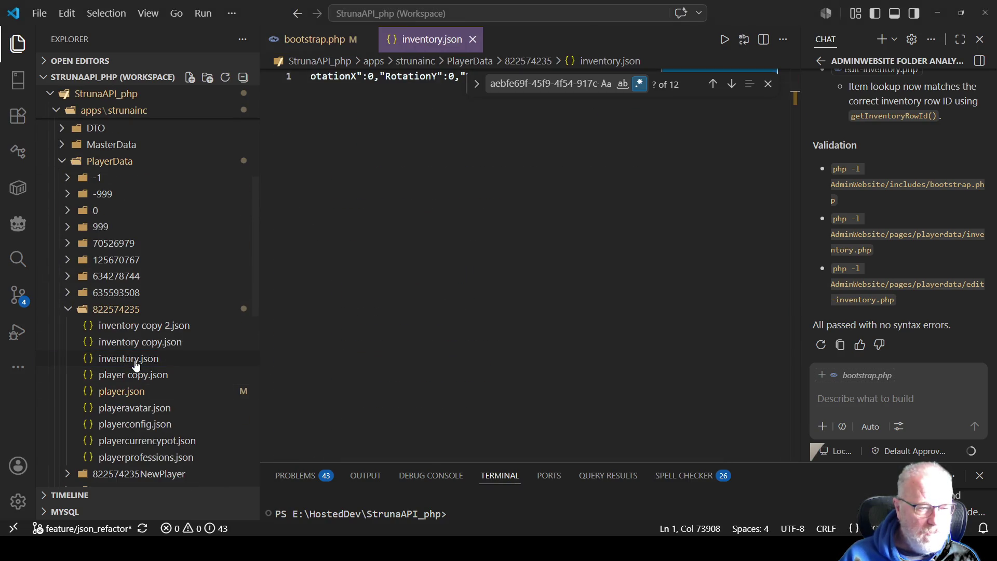
right_click(536, 247)
left_click(597, 374)
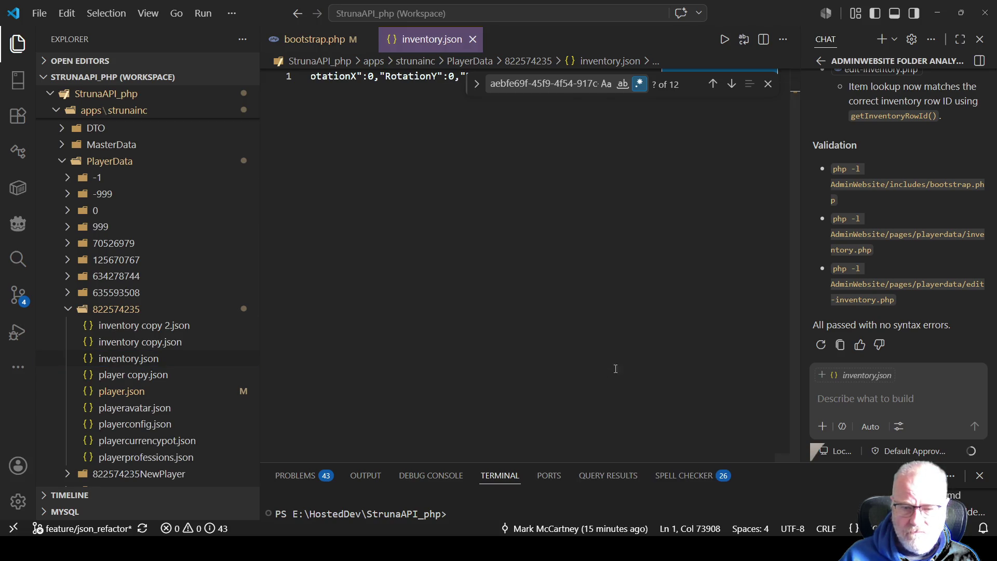
left_click(768, 83)
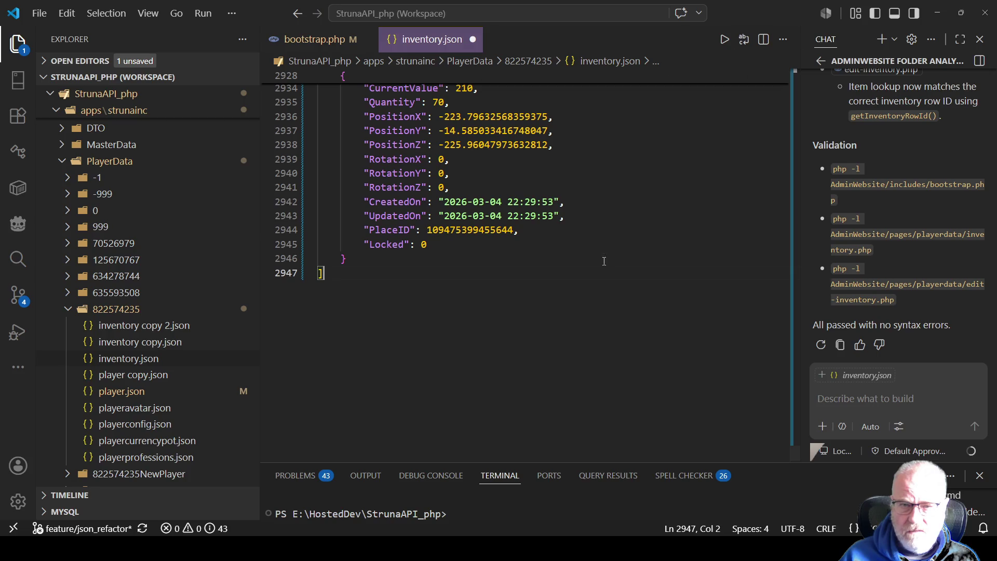
key("ctrl+Home")
key("ctrl+f")
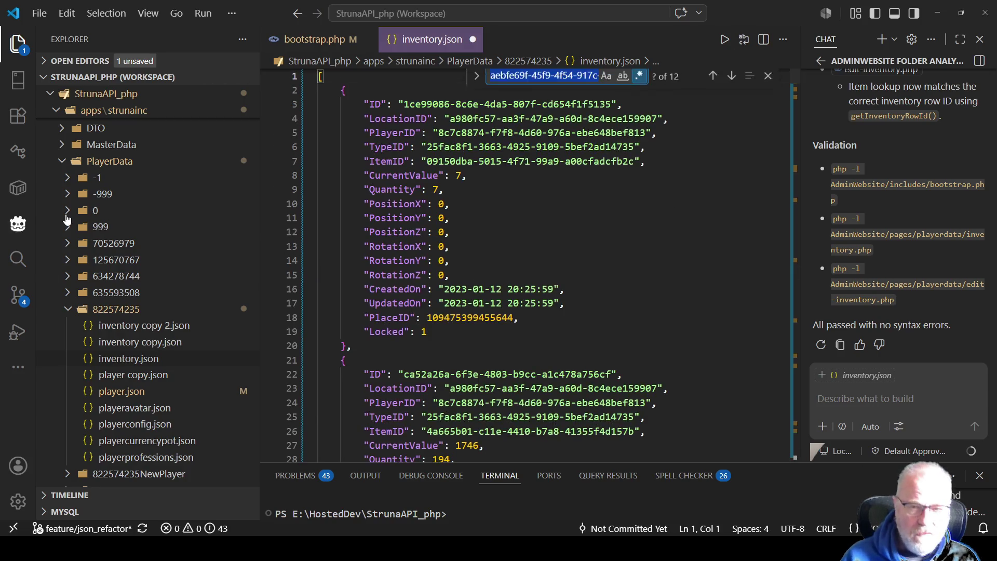
key("ctrl+v")
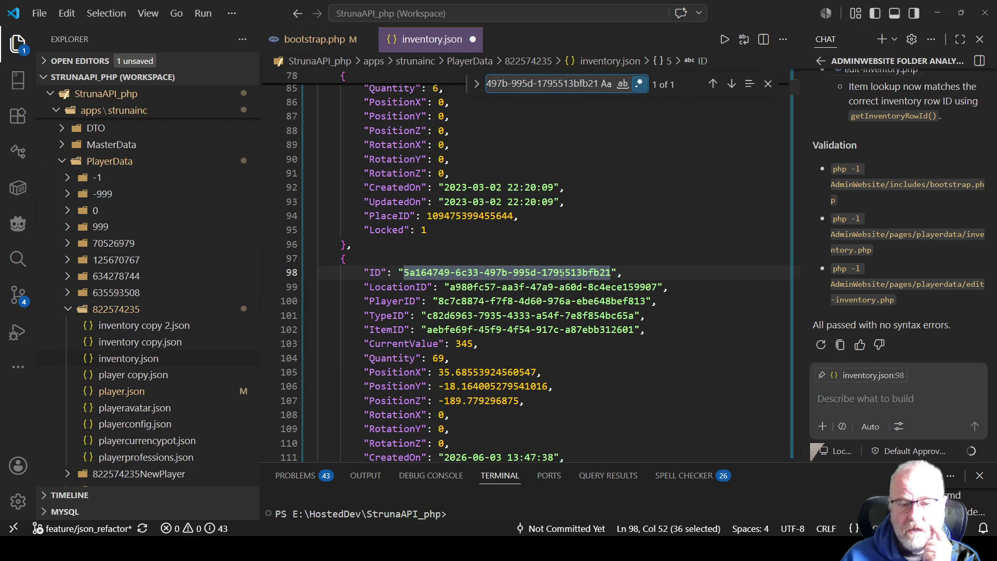
scroll(440, 264, "down", 2)
left_click_drag(454, 280, 415, 281)
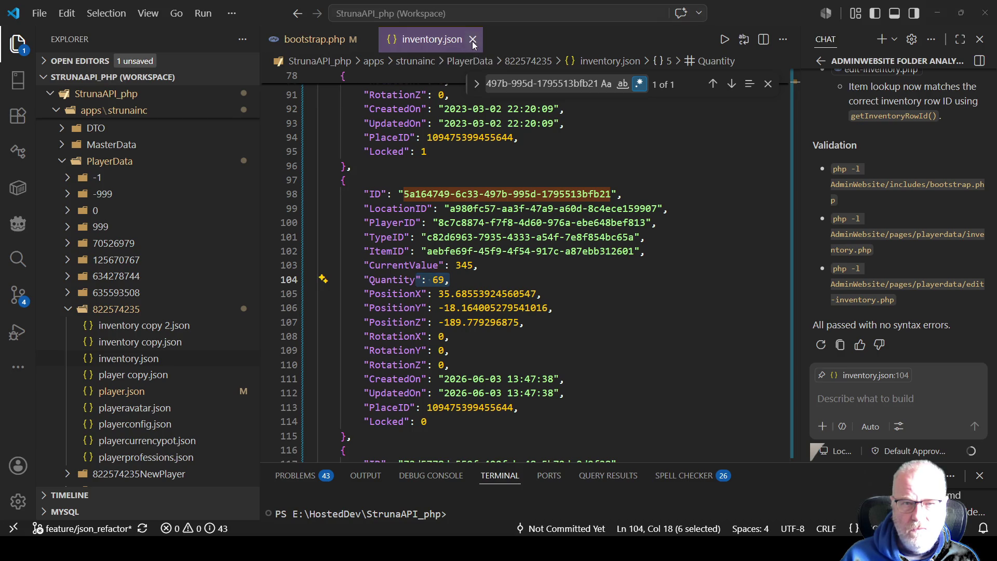
Close inventory.json and paste the ID as a // comment on line 209 of bootstrap.php
key("ctrl+F4")
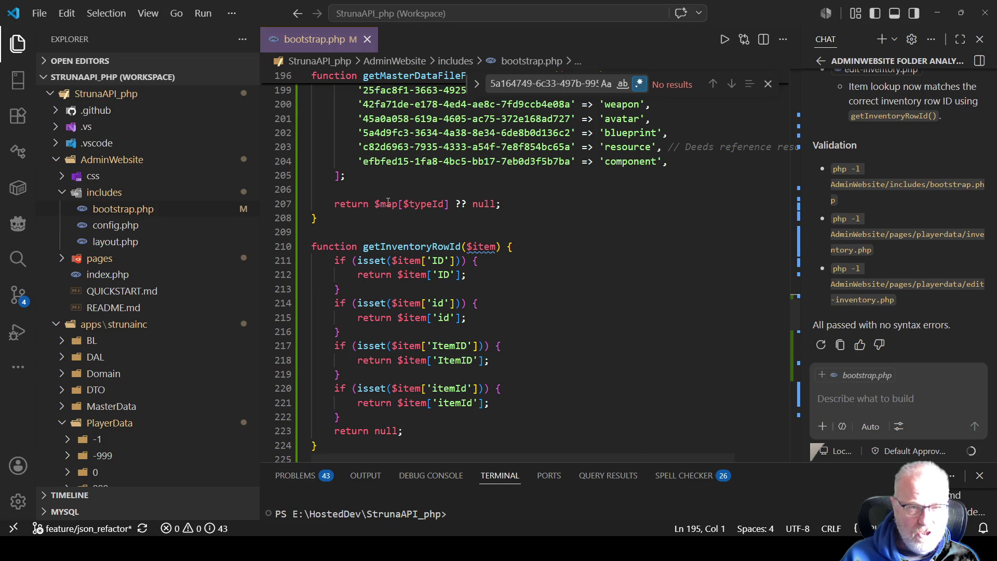
left_click(343, 230)
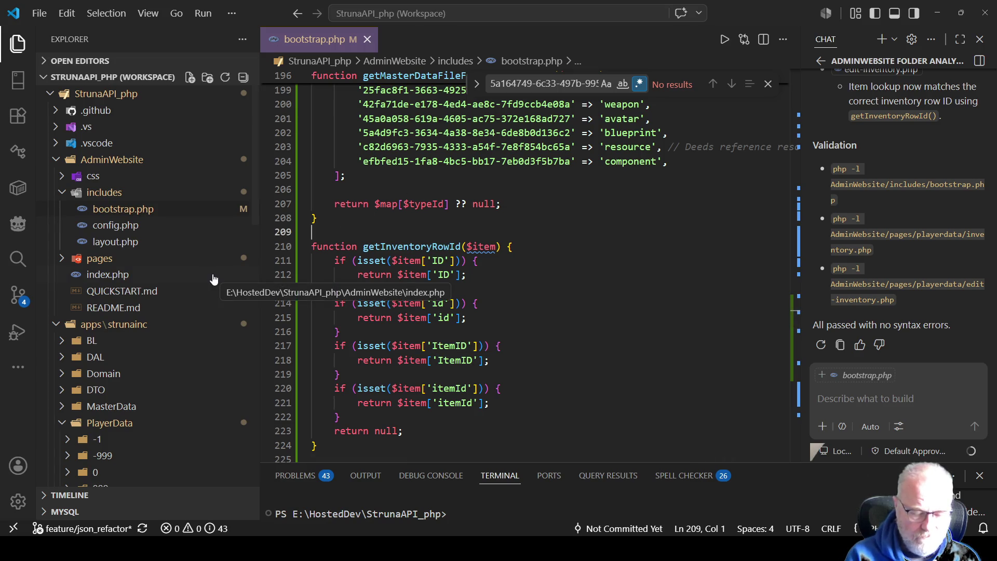
type("//")
key("ctrl+v")
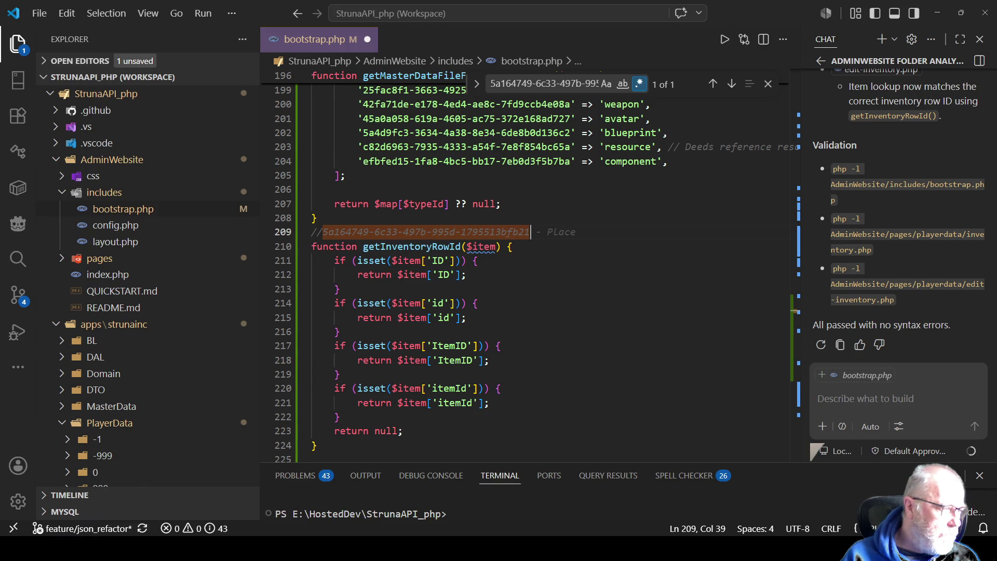
key("alt+Tab")
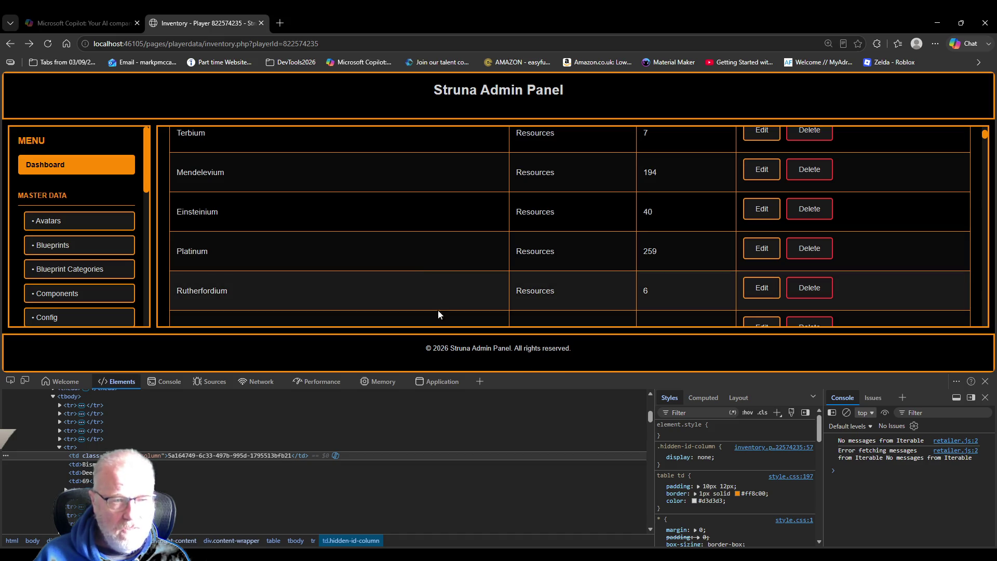
Close DevTools and delete the 69-quantity Bismuth deed row, confirming with OK
left_click(985, 382)
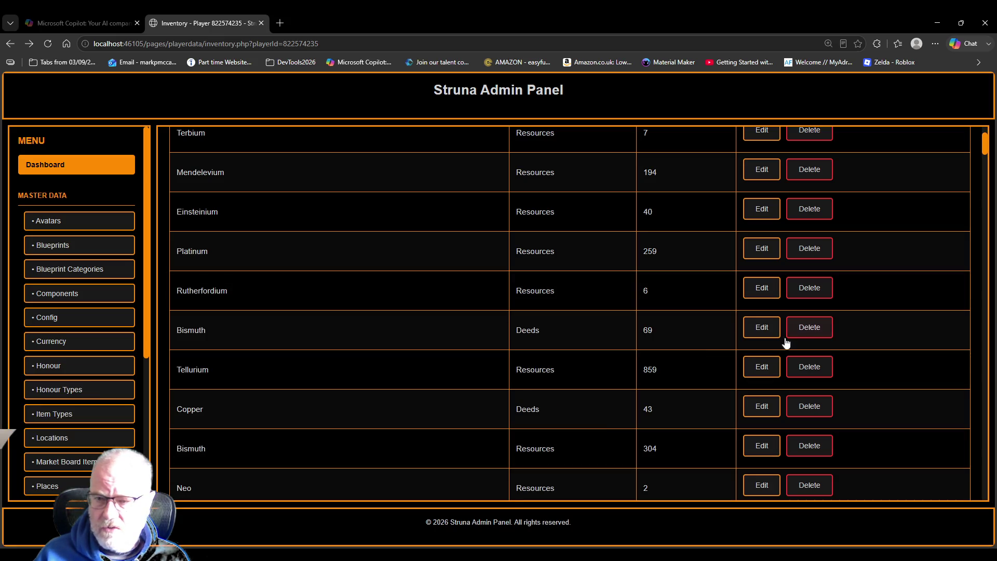
left_click(816, 332)
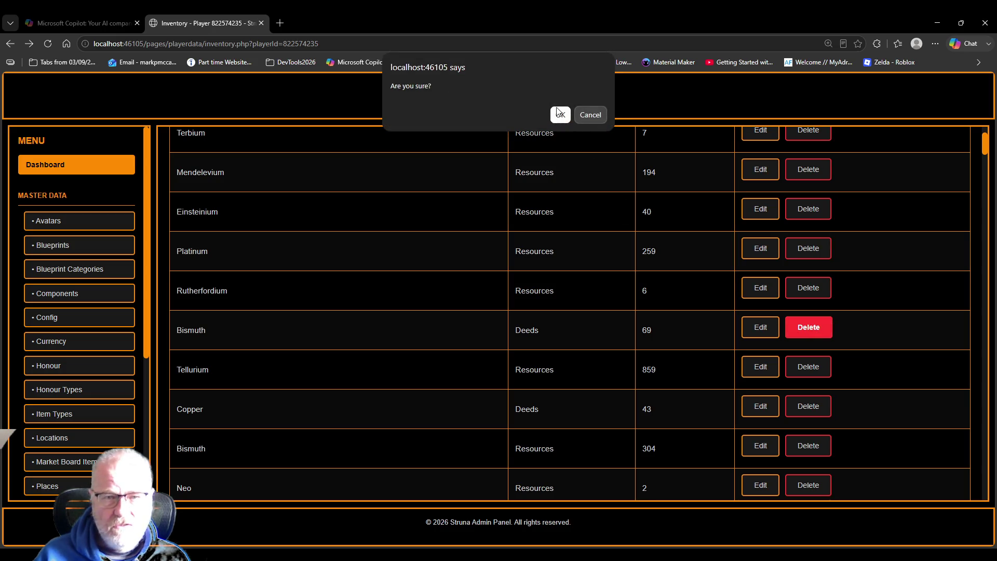
left_click(560, 115)
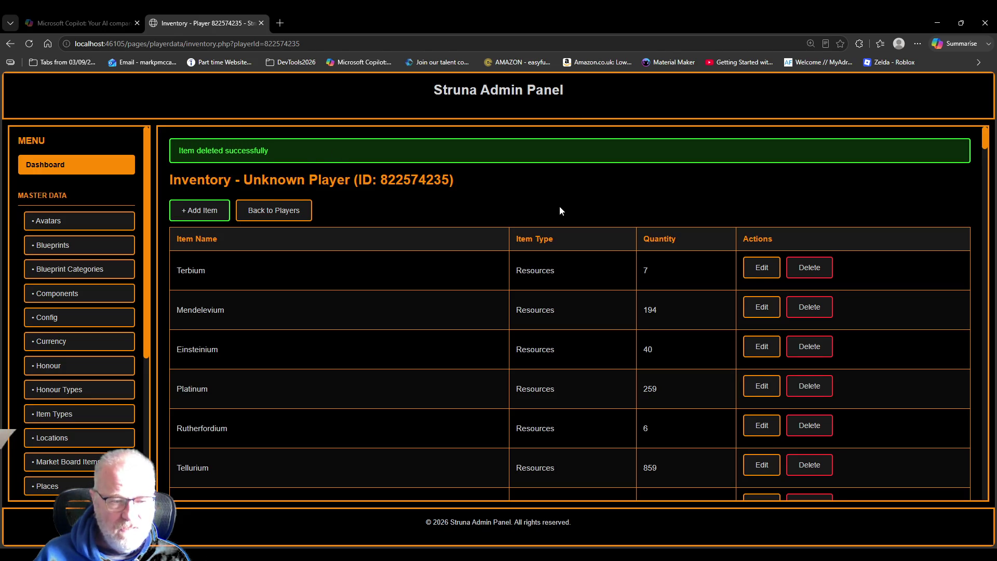
scroll(559, 206, "down", 1)
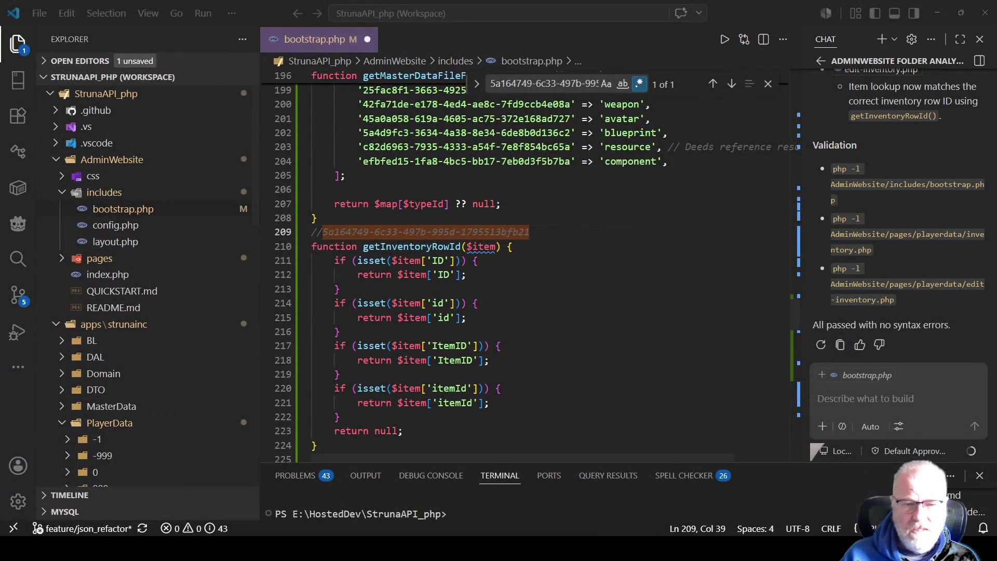
Copy the ID from line 209 and search reopened inventory.json for it, finding no results
left_click(478, 232)
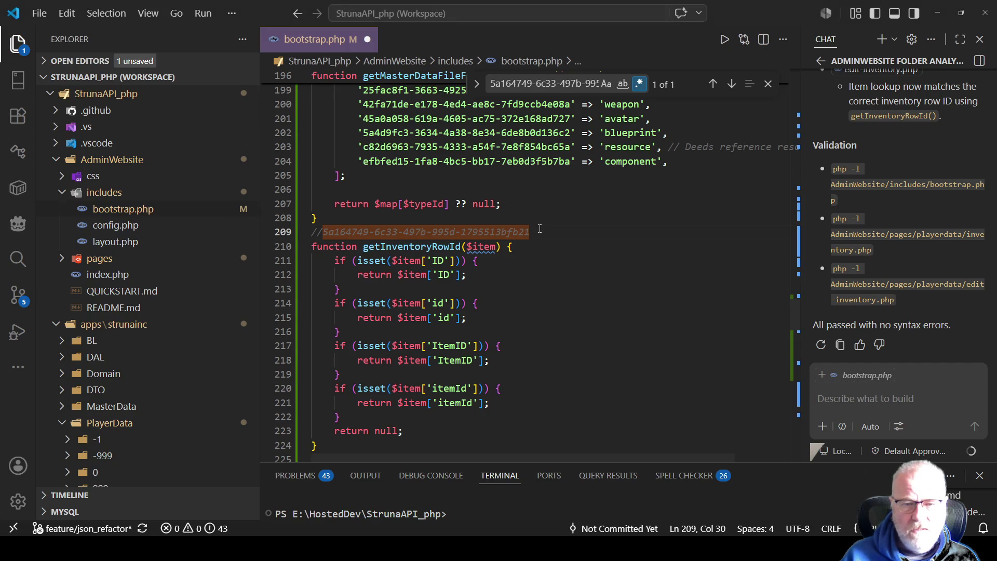
left_click_drag(530, 232, 324, 231)
scroll(164, 334, "down", 5)
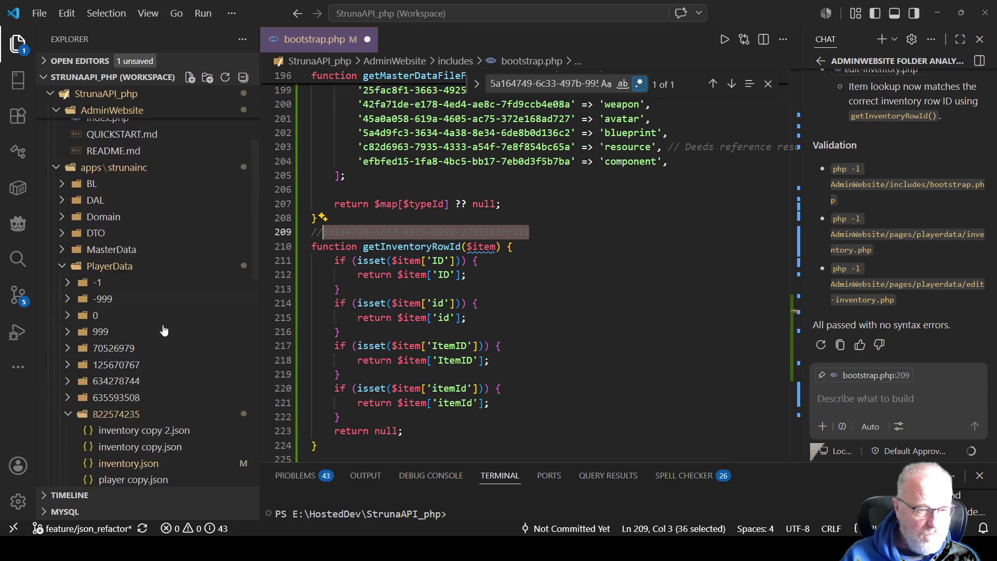
scroll(165, 334, "down", 2)
left_click(160, 334)
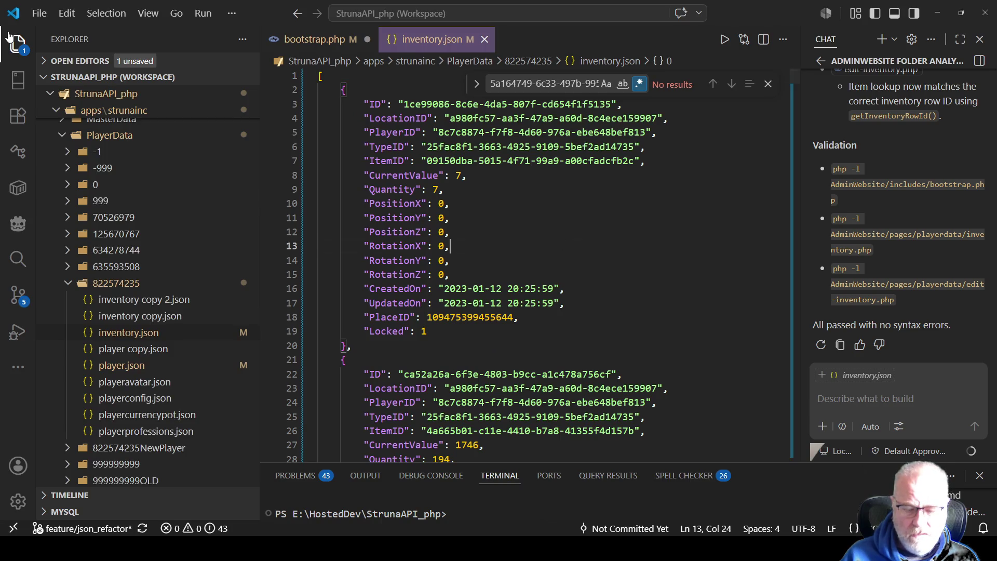
key("ctrl+f")
key("ctrl+v")
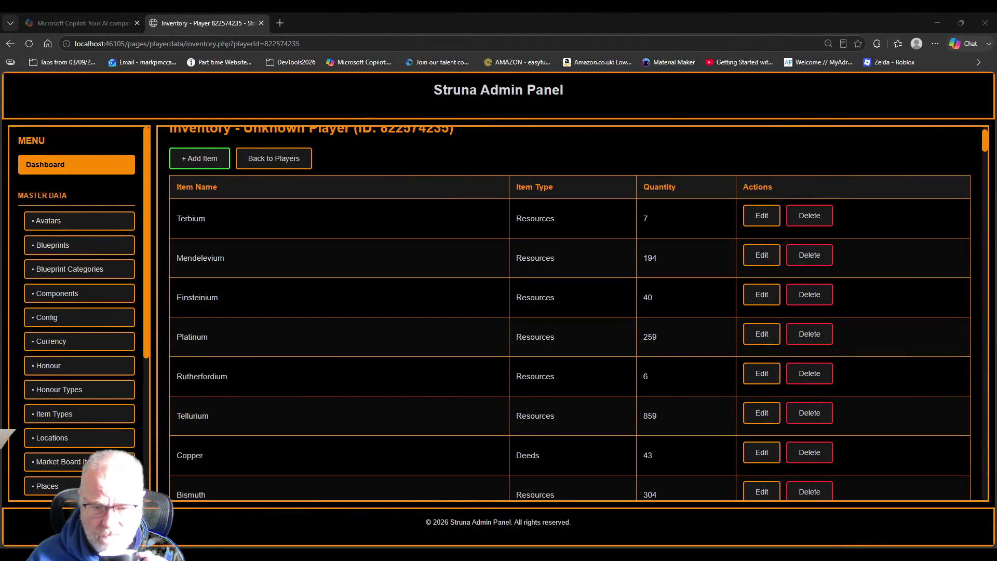
Delete the Copper, 2-quantity Bismuth, 19-quantity Boro and Manganese deeds, confirming each
left_click(809, 452)
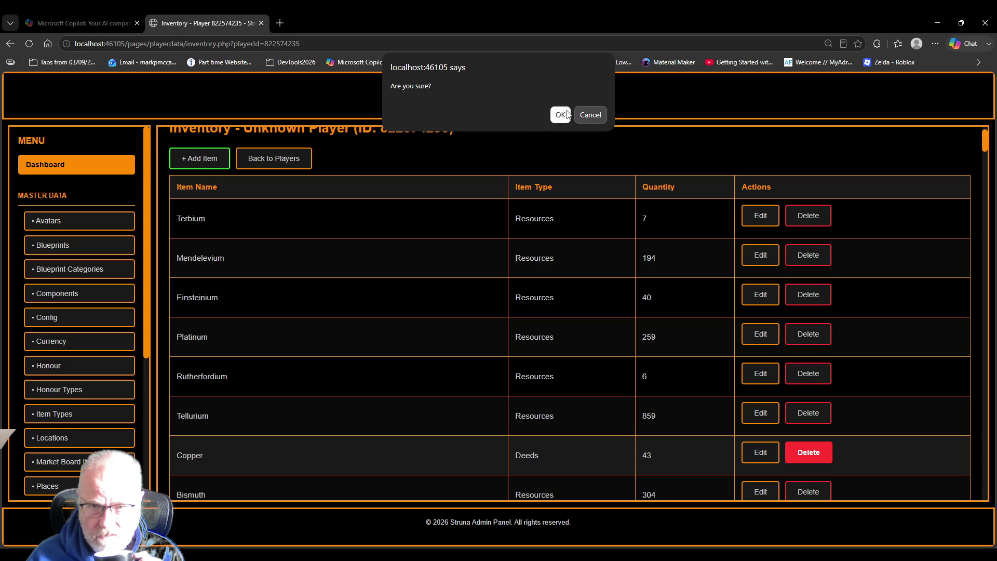
left_click(560, 115)
scroll(847, 389, "down", 4)
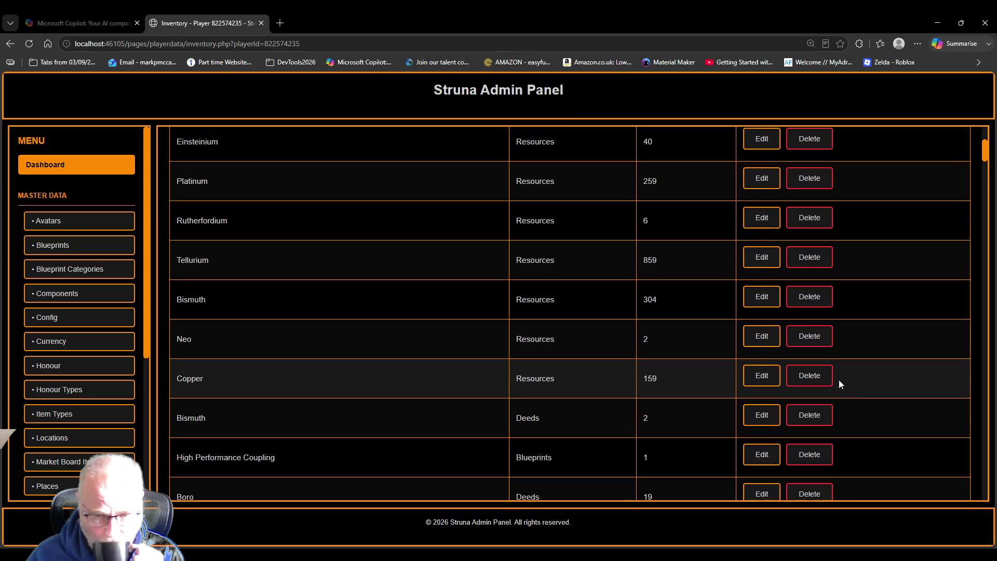
left_click(806, 418)
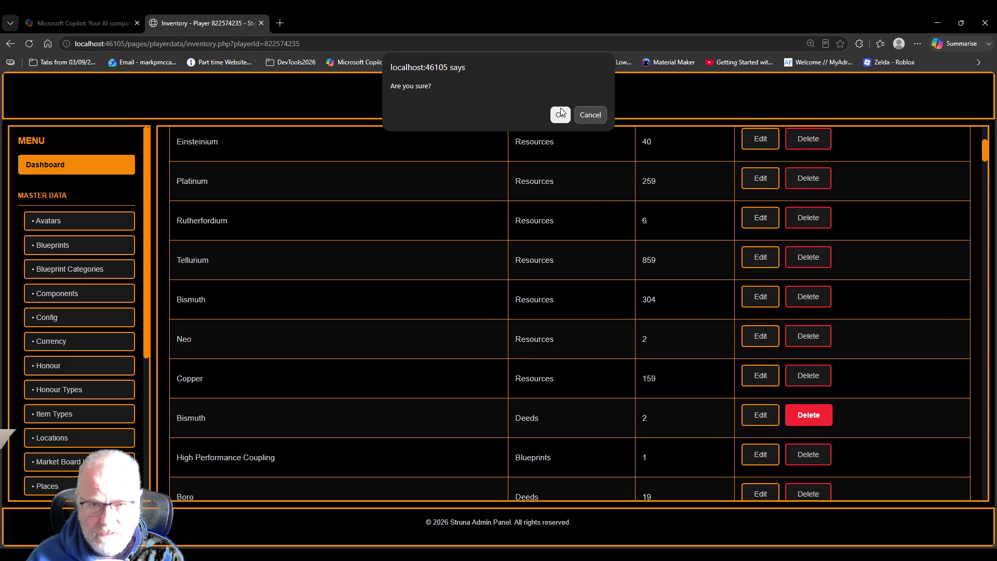
left_click(560, 114)
scroll(683, 298, "down", 5)
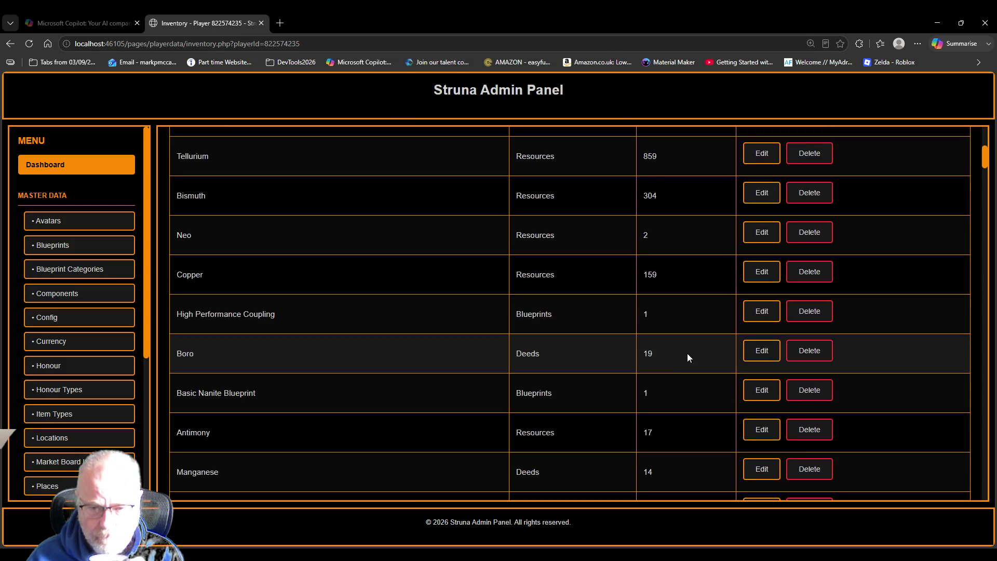
left_click(804, 355)
left_click(560, 115)
scroll(590, 295, "down", 9)
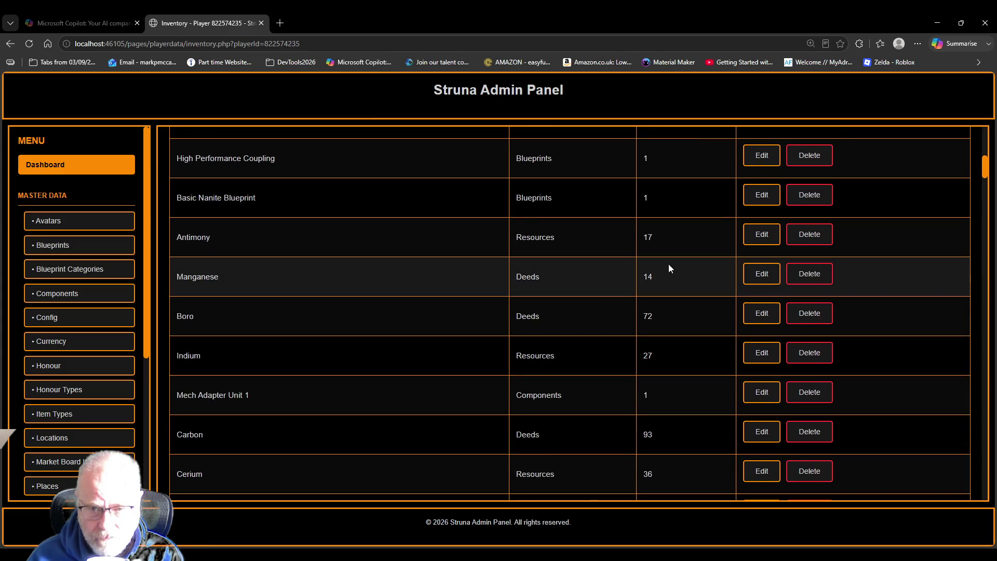
left_click(802, 278)
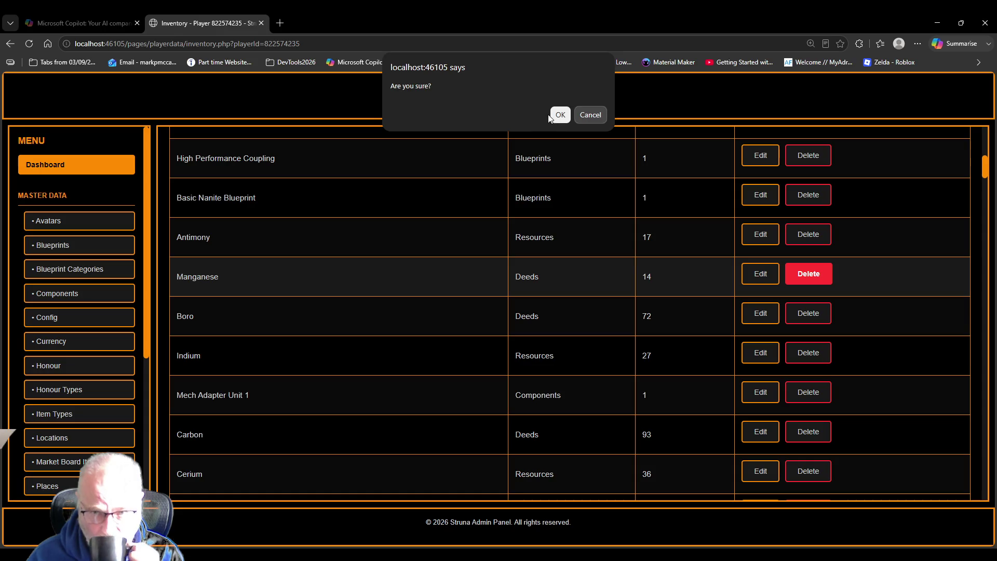
left_click(559, 114)
scroll(644, 367, "down", 7)
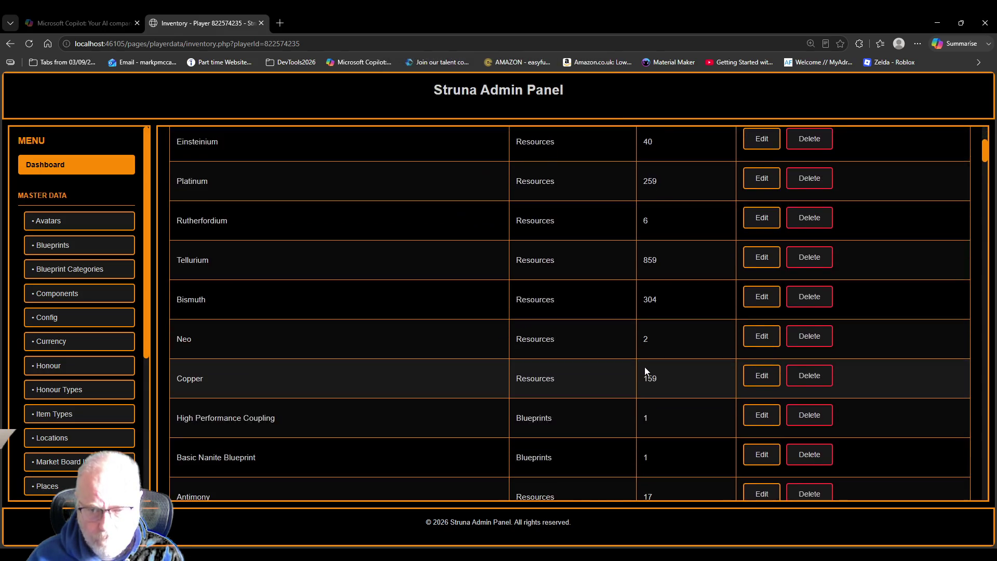
scroll(646, 365, "down", 4)
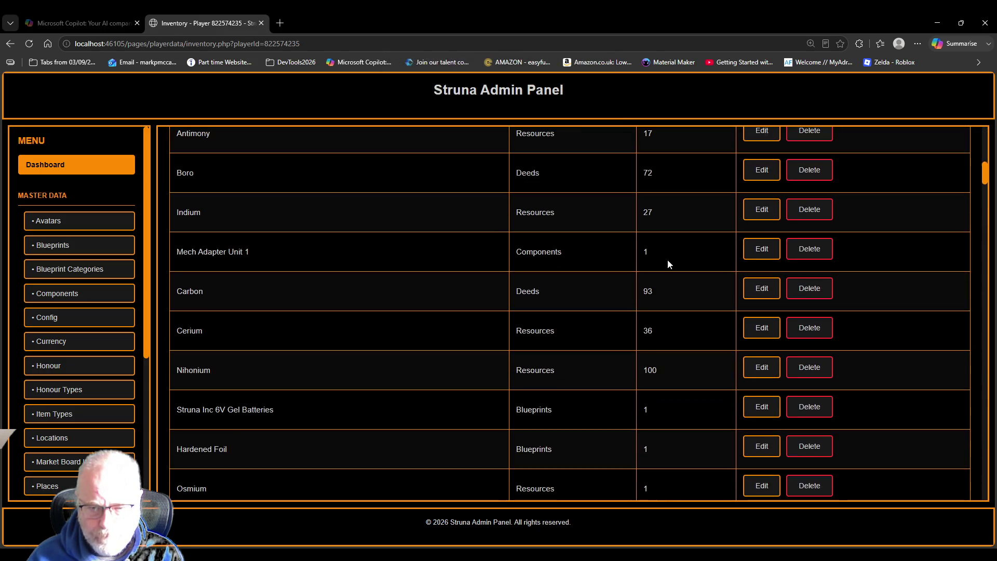
Delete the Boro, Carbon, Cobalt, Iodine and second Boro deed entries, confirming each
left_click(805, 171)
left_click(559, 115)
scroll(647, 302, "down", 5)
scroll(652, 323, "down", 5)
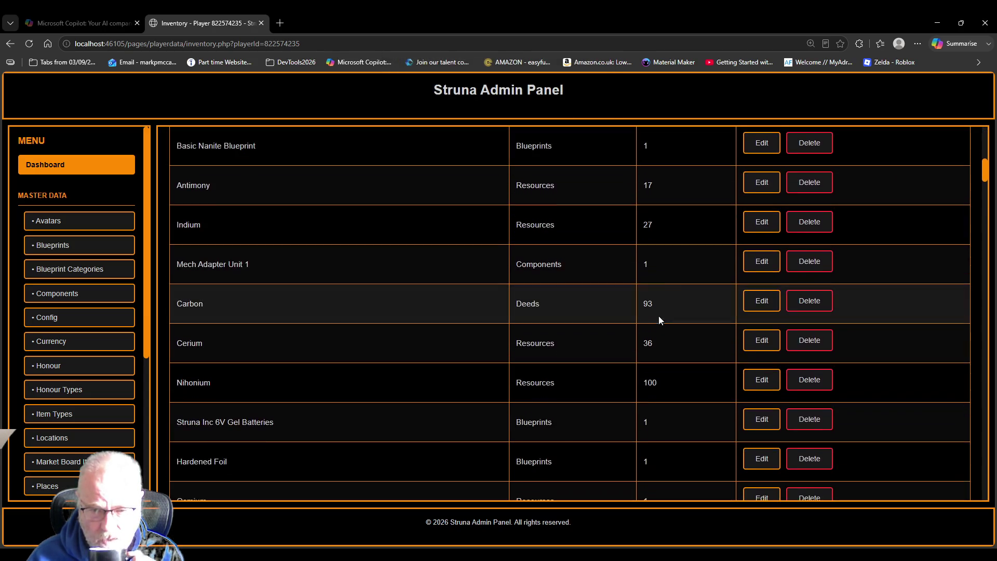
left_click(805, 303)
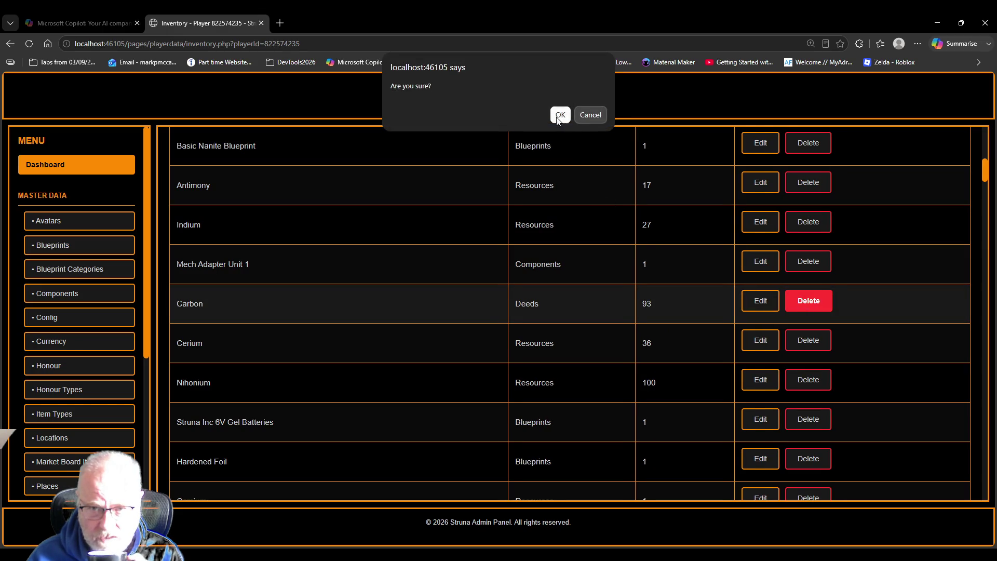
left_click(559, 114)
scroll(642, 362, "down", 3)
scroll(642, 363, "down", 10)
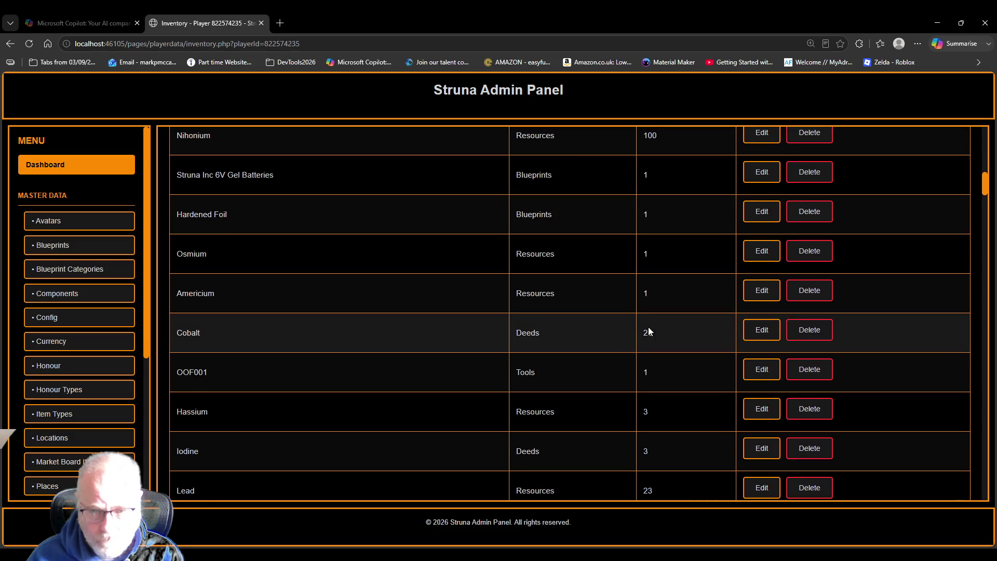
left_click(808, 330)
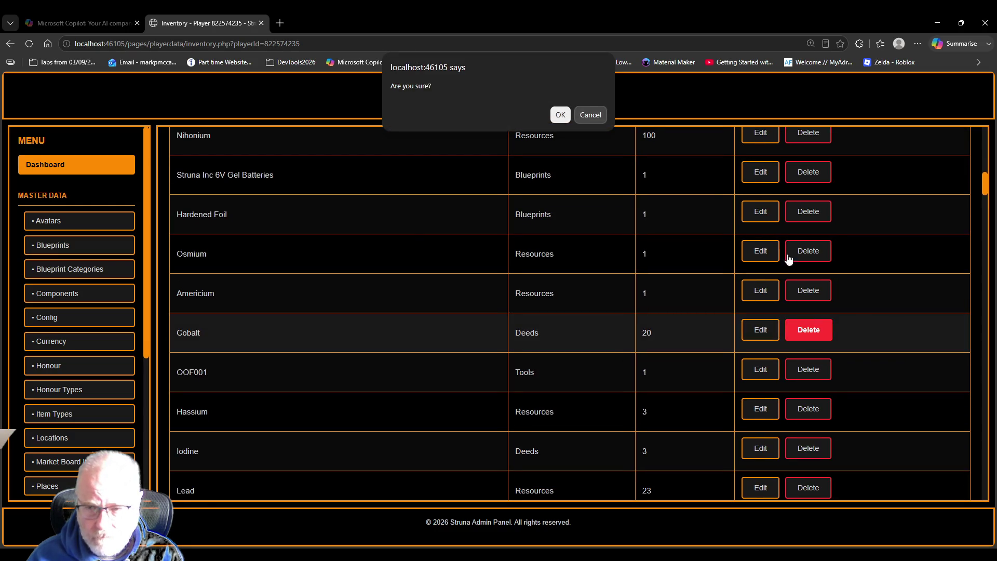
left_click(560, 115)
scroll(643, 350, "down", 10)
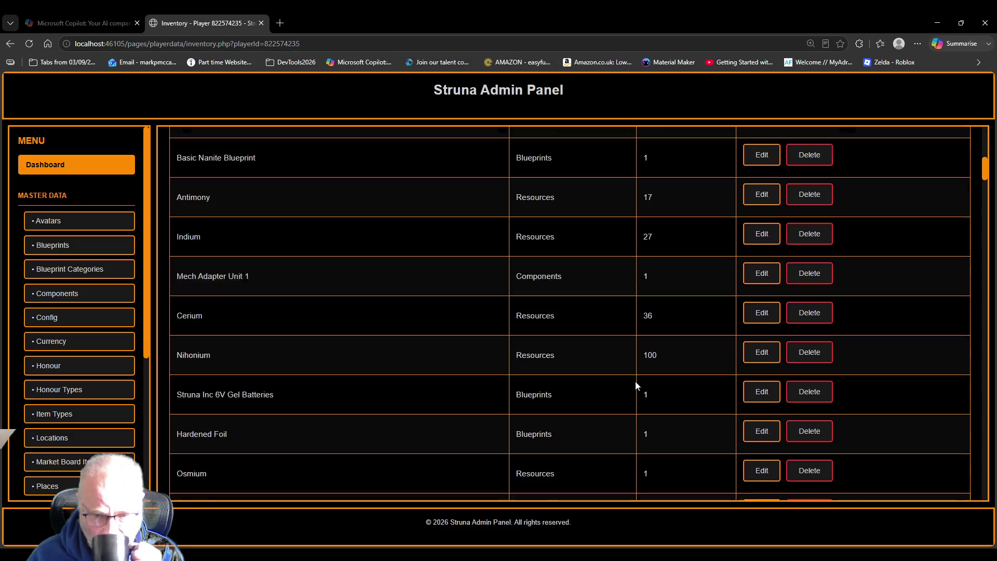
scroll(638, 386, "down", 4)
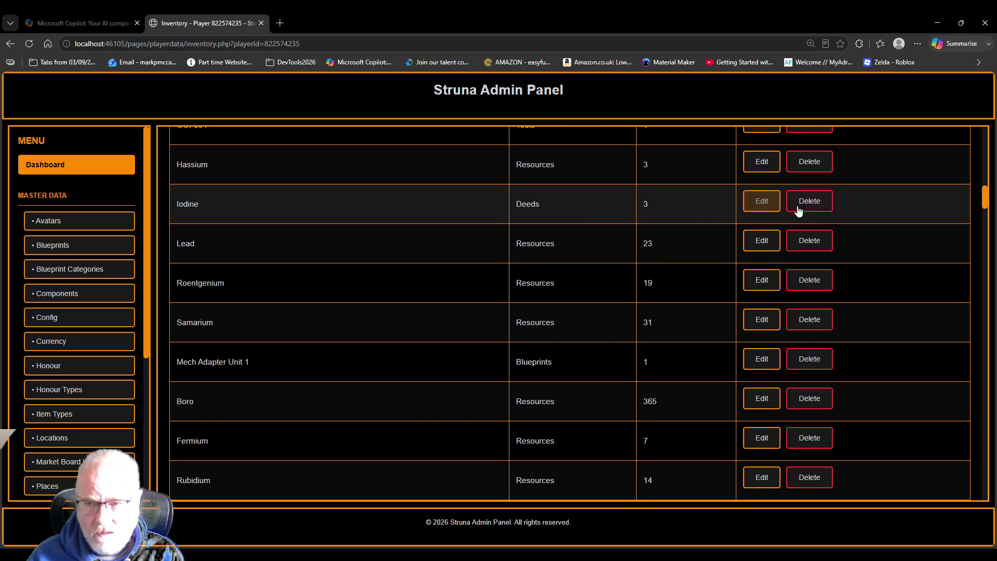
left_click(786, 214)
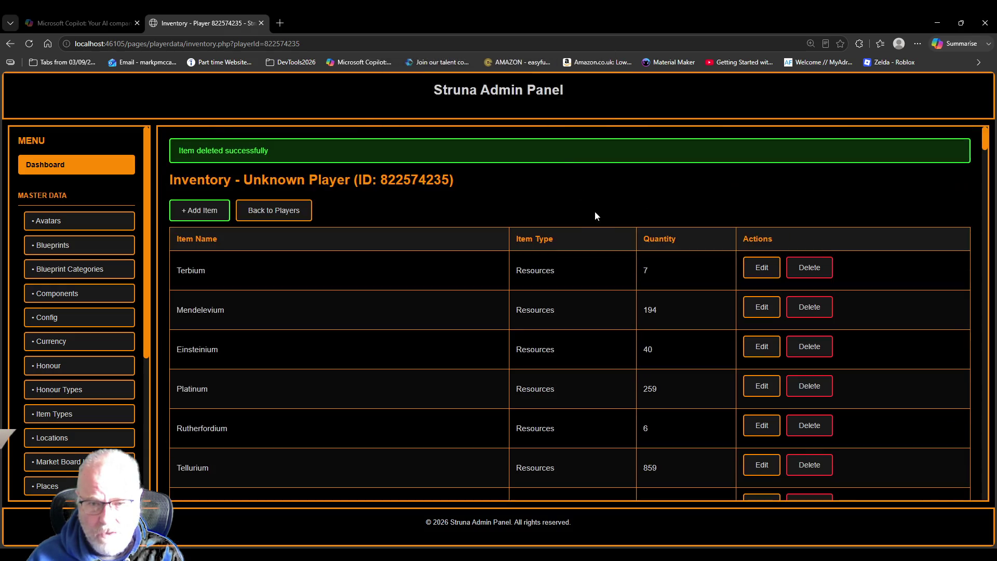
left_click(560, 114)
scroll(609, 371, "down", 15)
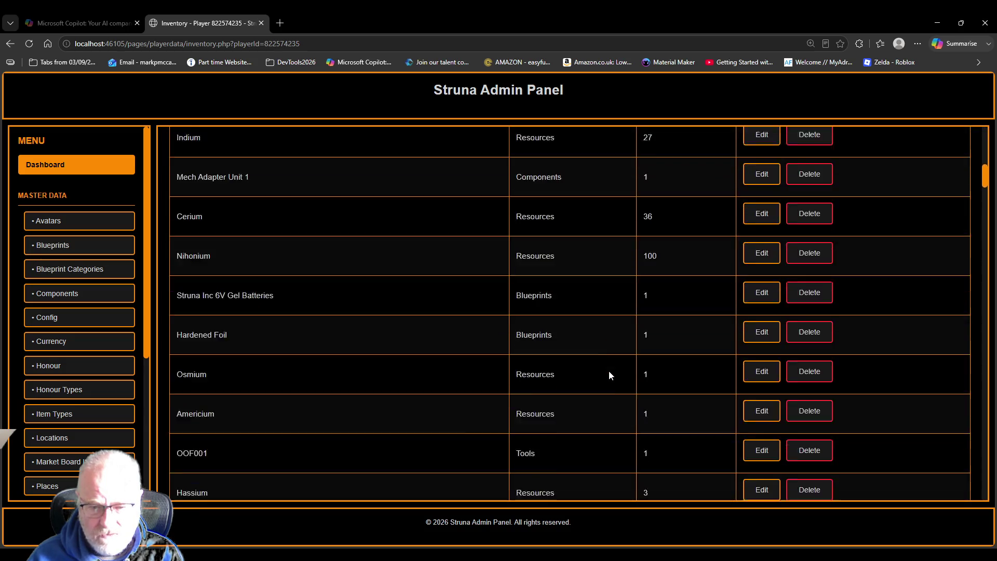
scroll(608, 369, "down", 6)
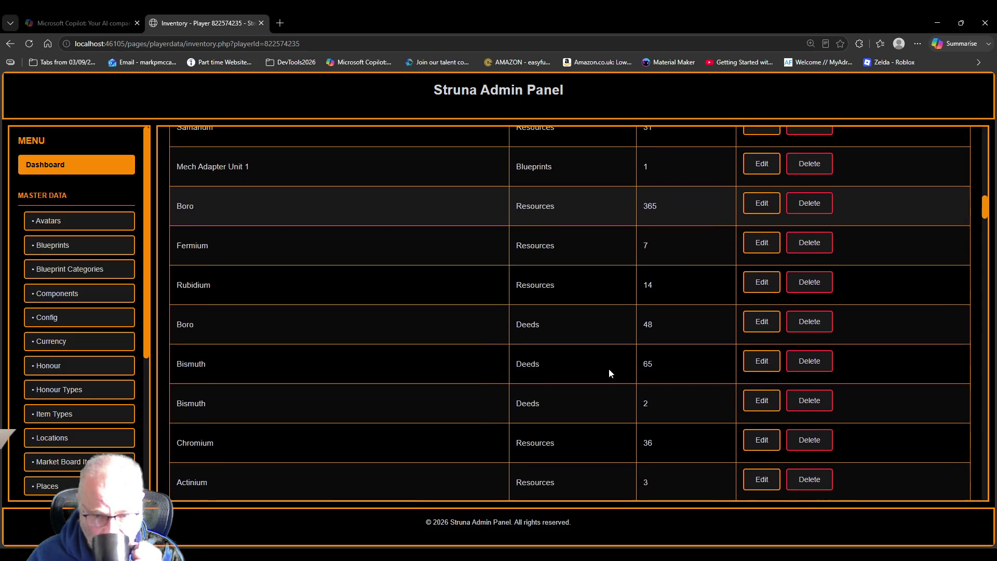
left_click(809, 324)
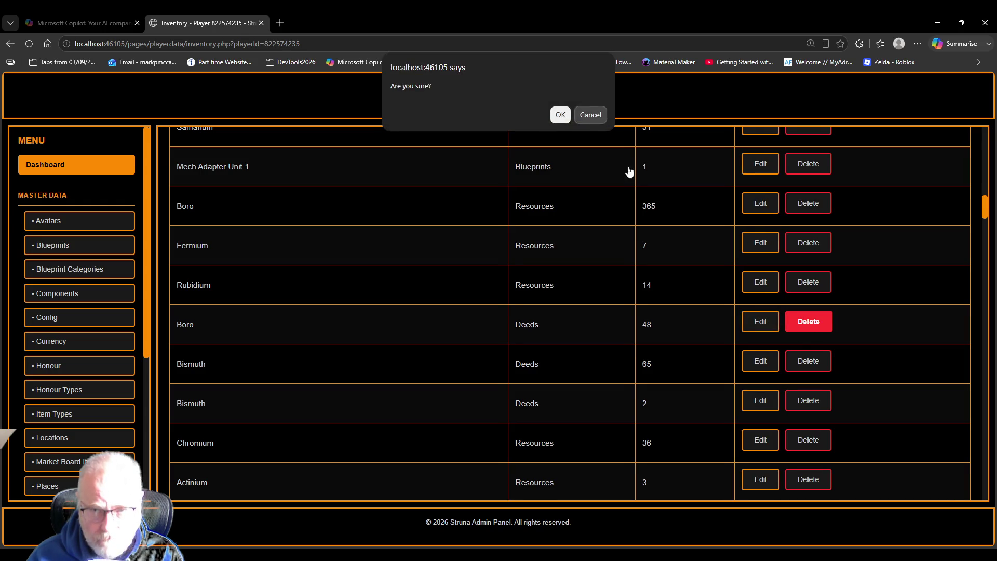
left_click(559, 116)
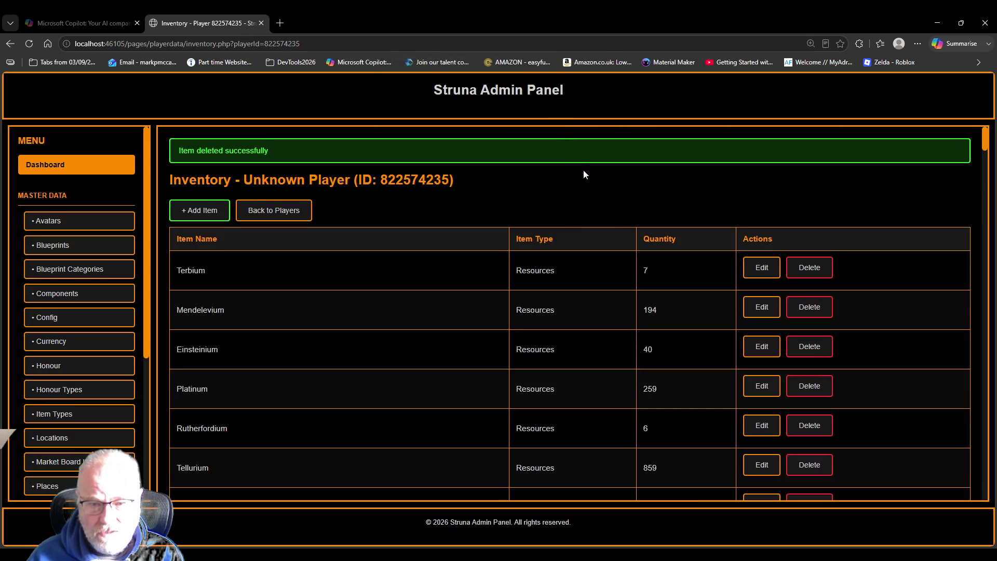
scroll(668, 376, "down", 10)
scroll(668, 377, "down", 10)
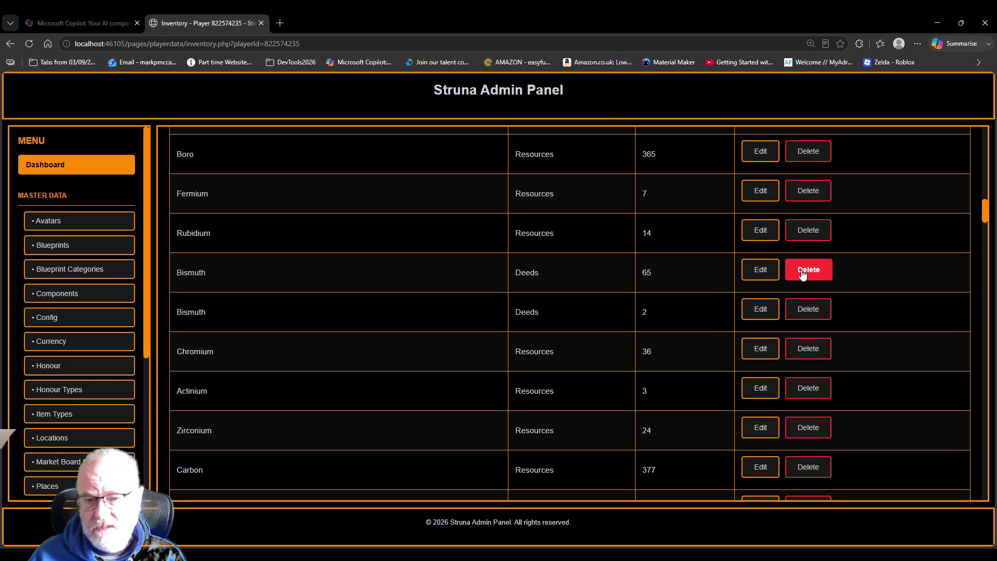
Delete the Bismuth 65 deed, the other Bismuth deed and the Iron deed, confirming each
left_click(802, 274)
left_click(560, 115)
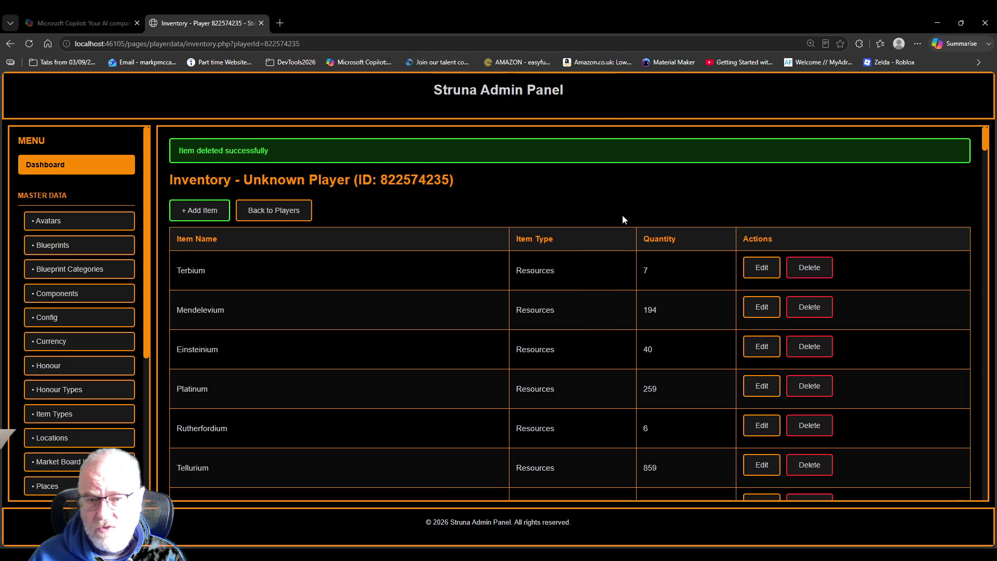
scroll(720, 382, "down", 10)
scroll(721, 387, "down", 15)
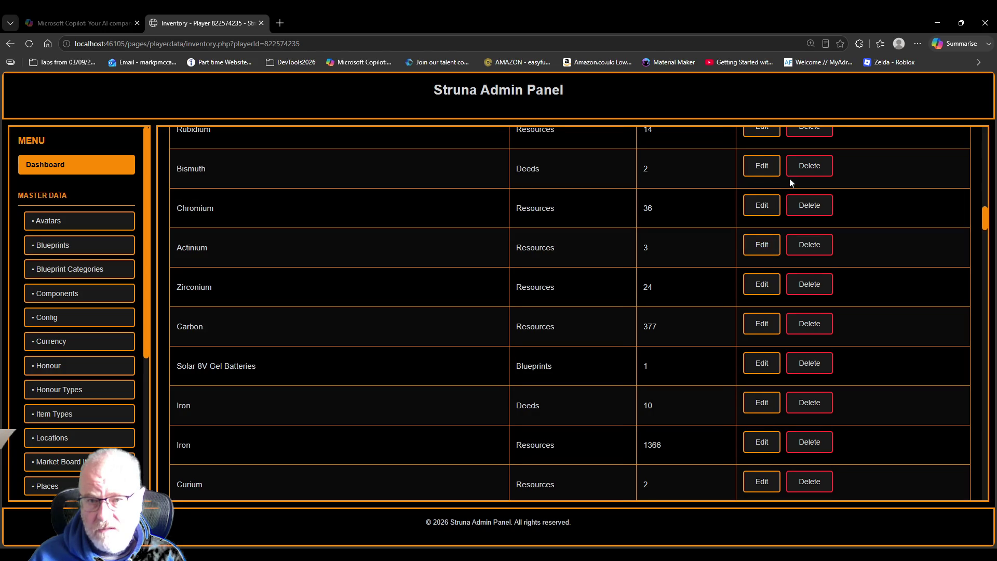
left_click(809, 166)
left_click(561, 115)
scroll(628, 359, "down", 15)
scroll(620, 348, "down", 10)
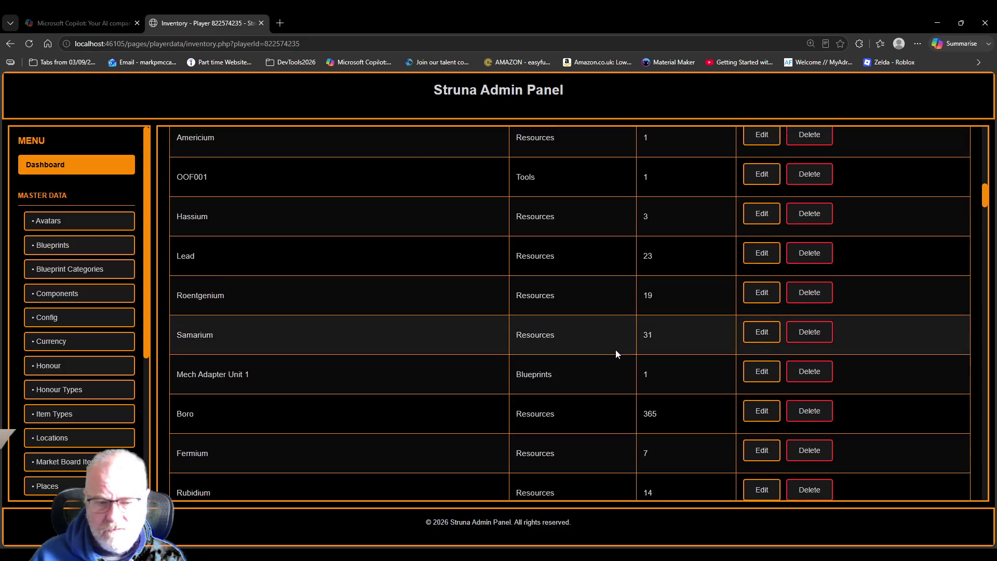
left_click(808, 363)
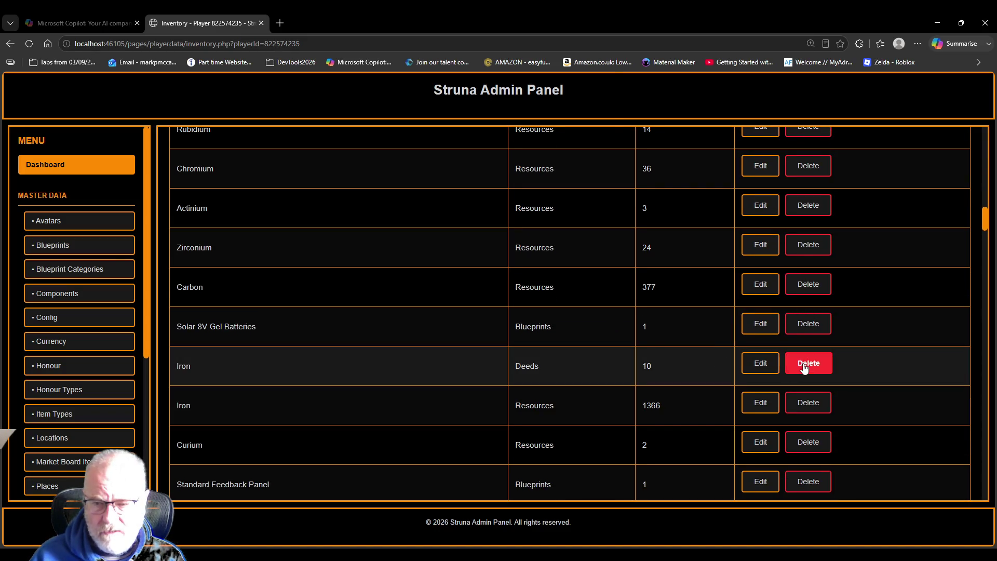
left_click(562, 114)
scroll(652, 415, "down", 15)
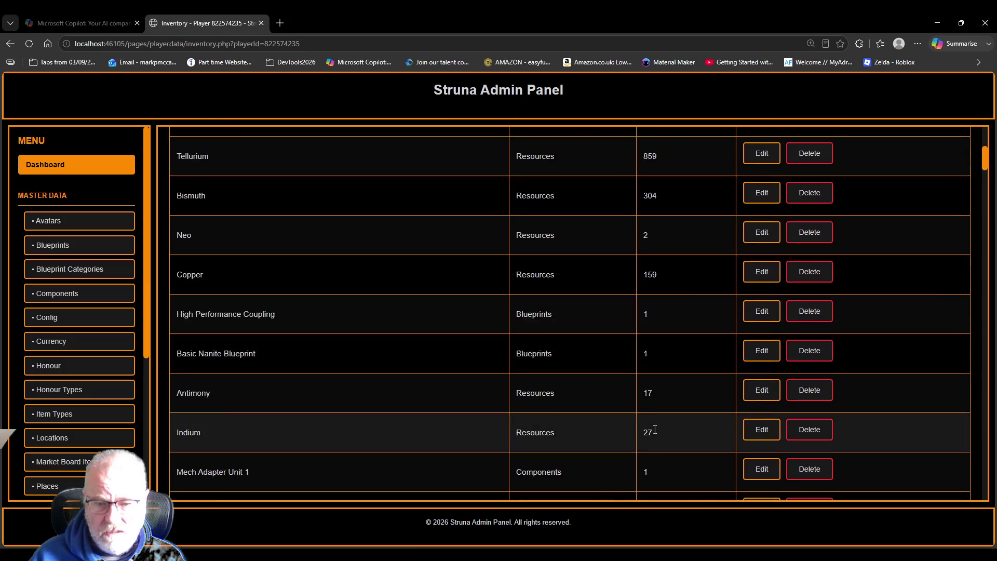
scroll(665, 413, "down", 8)
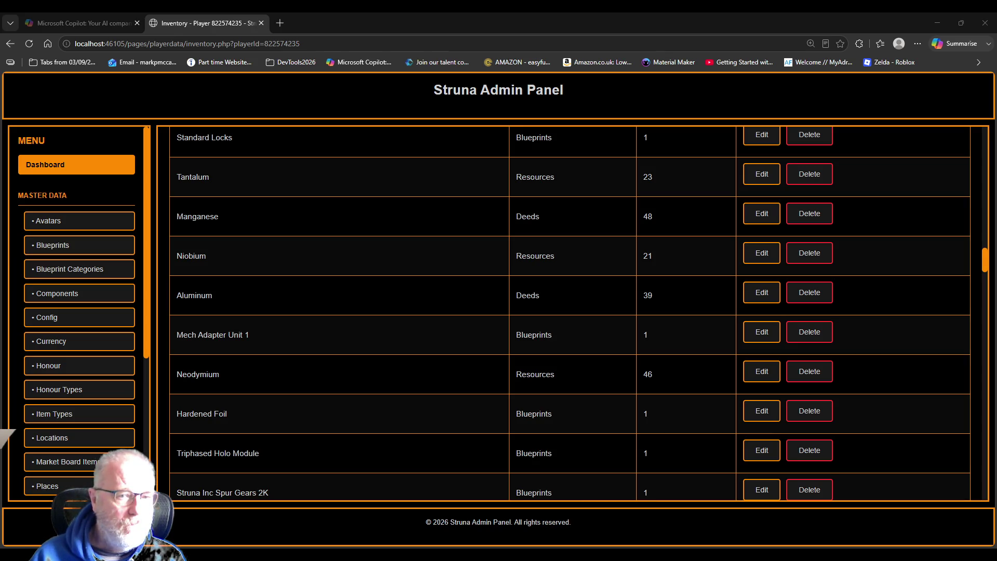
Go from the admin panel back to VS Code and close the inventory.json tab
left_click(507, 320)
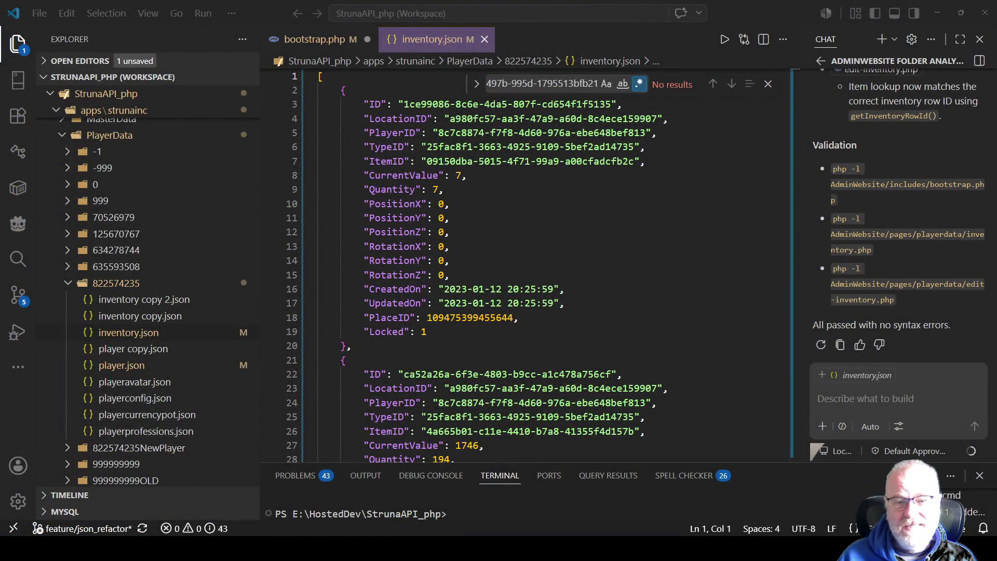
key("alt+Tab")
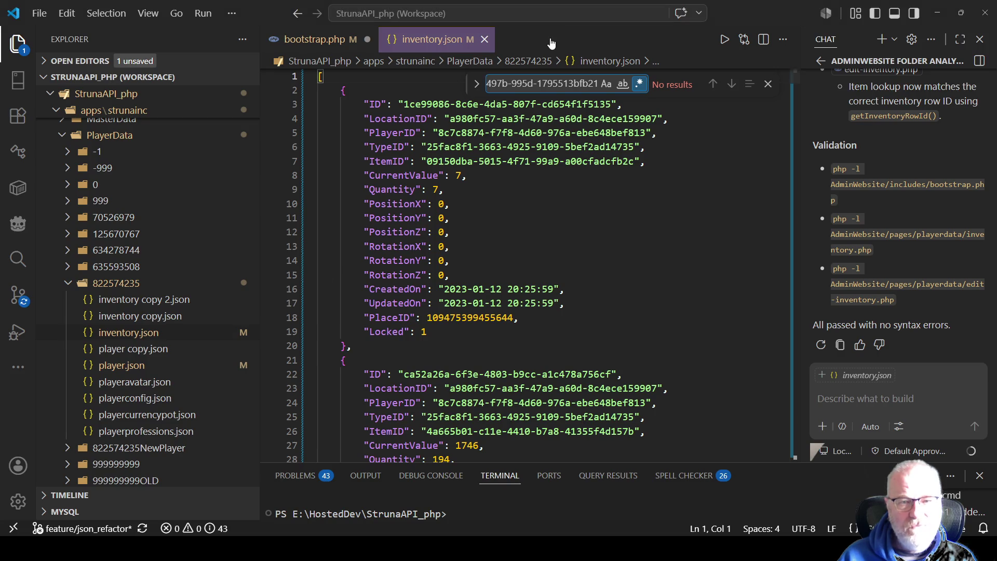
left_click(485, 40)
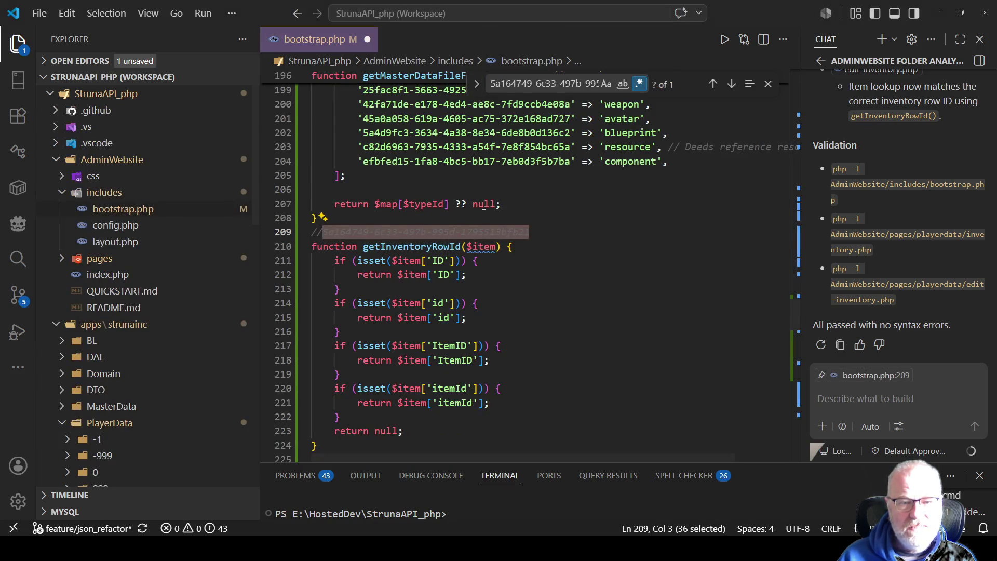
Open inventory copy 2.json and dismiss the spell-checker notice
scroll(144, 289, "down", 5)
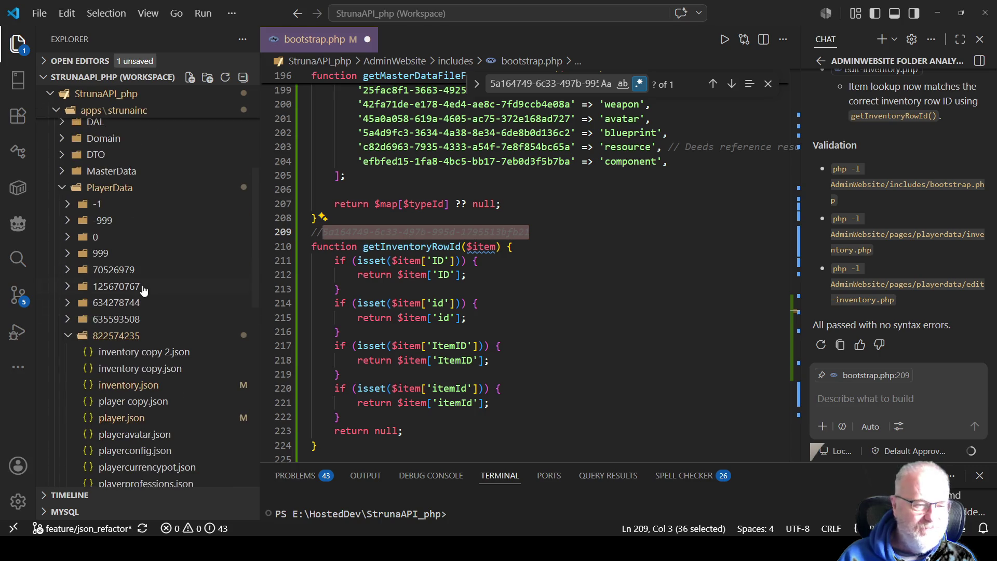
left_click(166, 357)
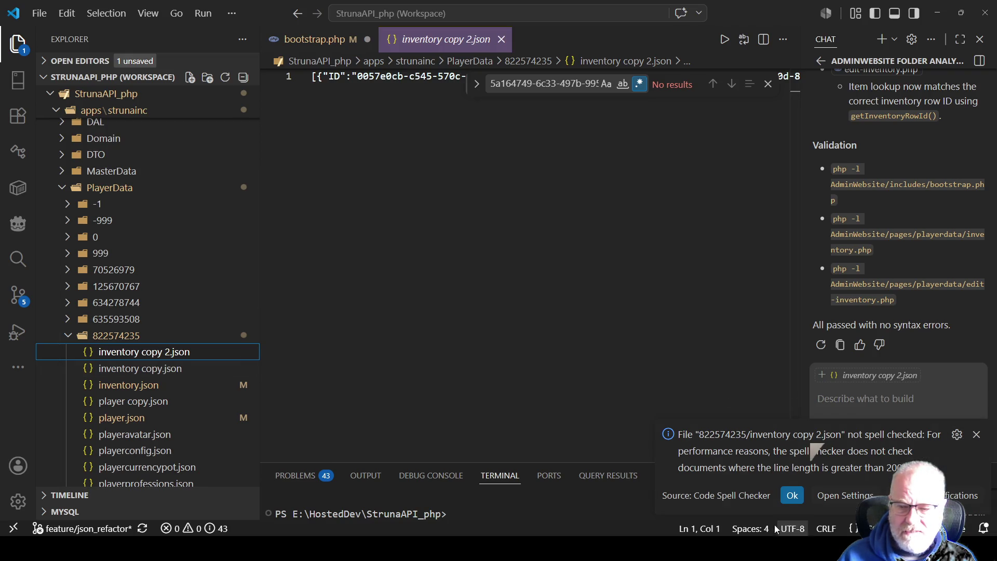
left_click(793, 497)
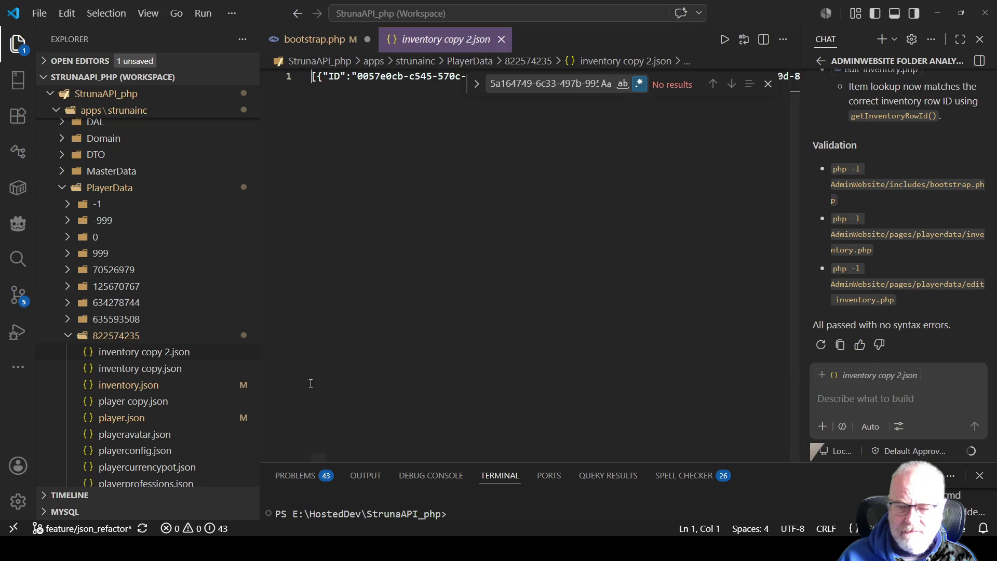
Reveal the player's data folder in File Explorer, then collapse and re-expand it to refresh
right_click(136, 338)
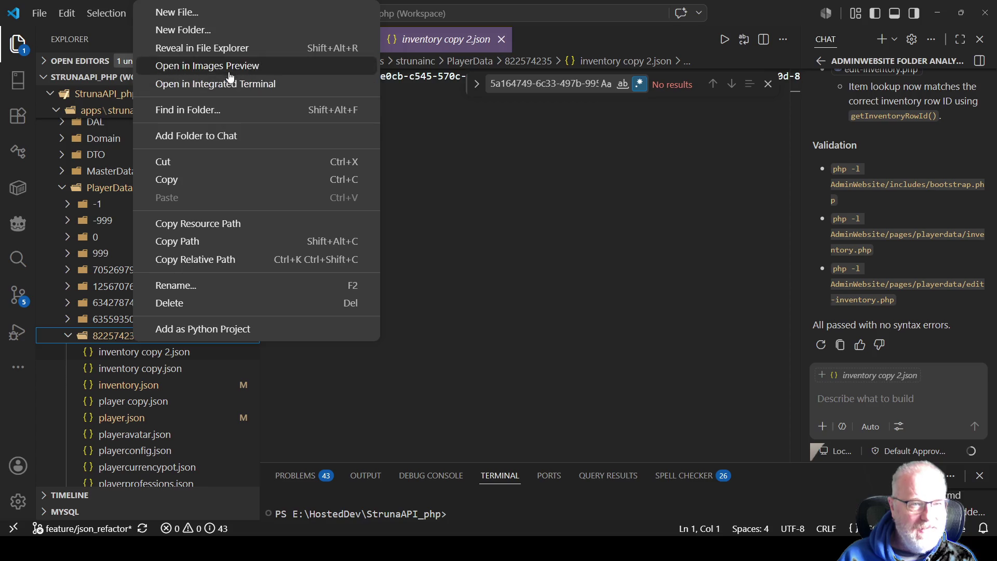
left_click(248, 48)
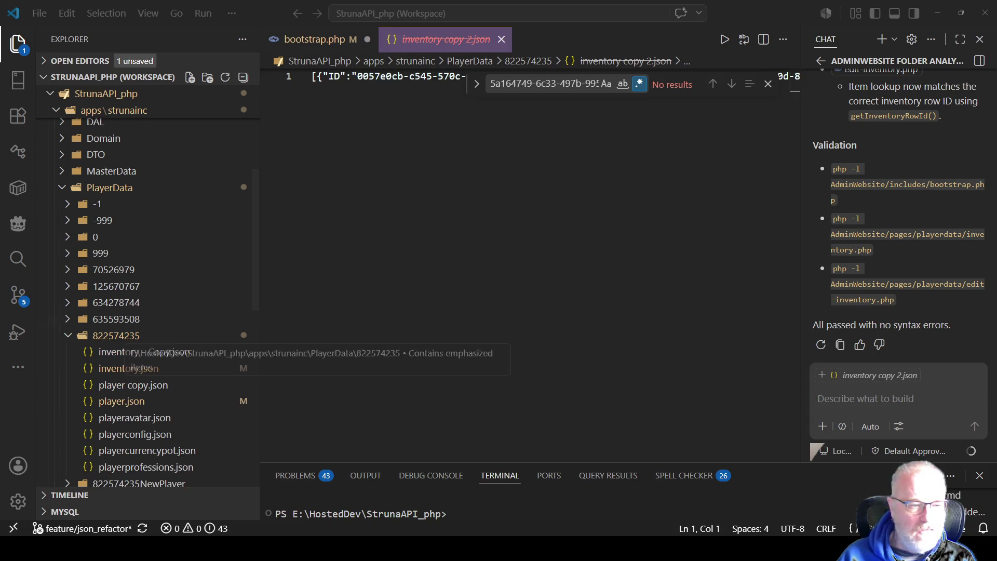
left_click(139, 337)
left_click(134, 337)
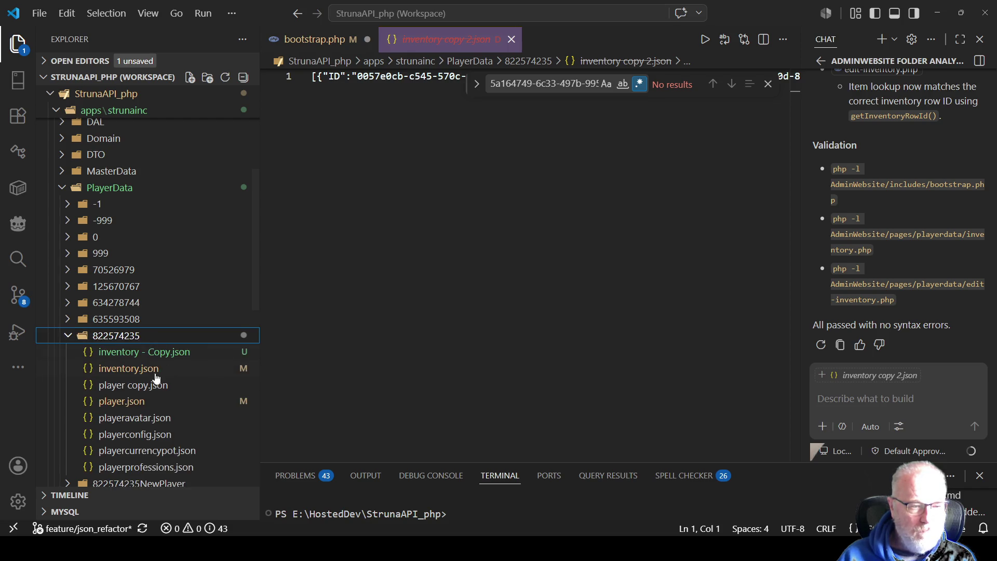
left_click(507, 279)
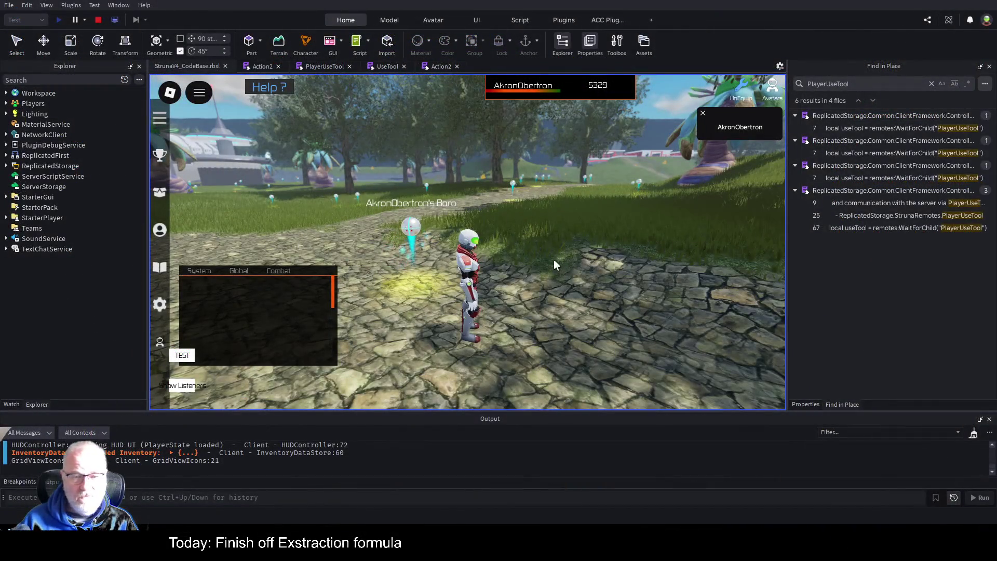
Stop the current playtest and launch a fresh Play session
left_click(99, 19)
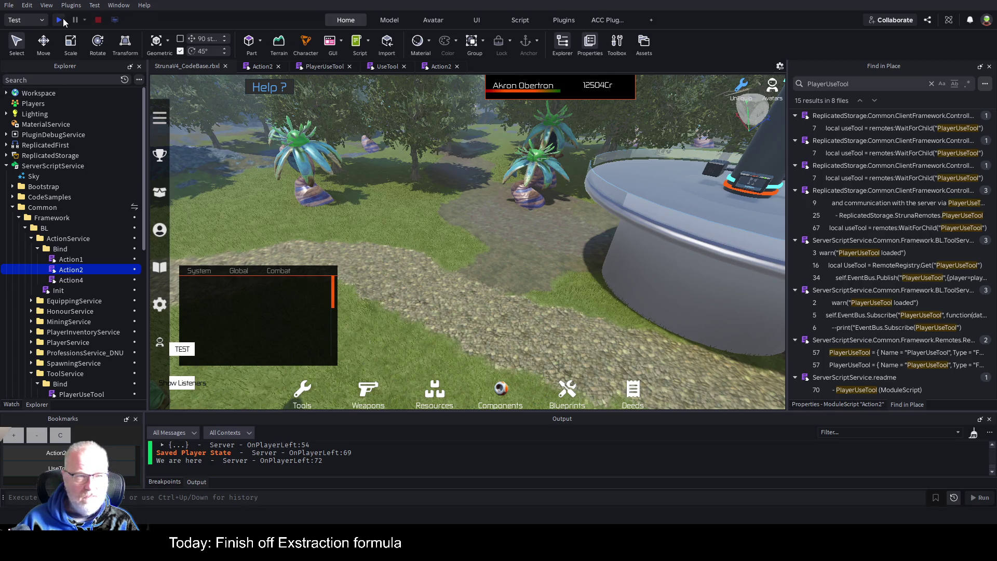
left_click(60, 20)
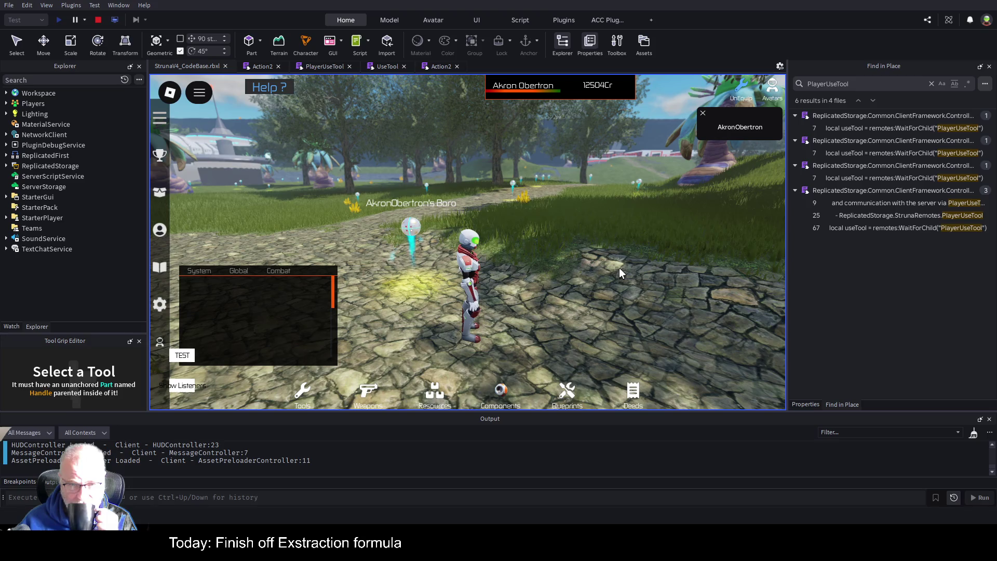
scroll(622, 260, "down", 2)
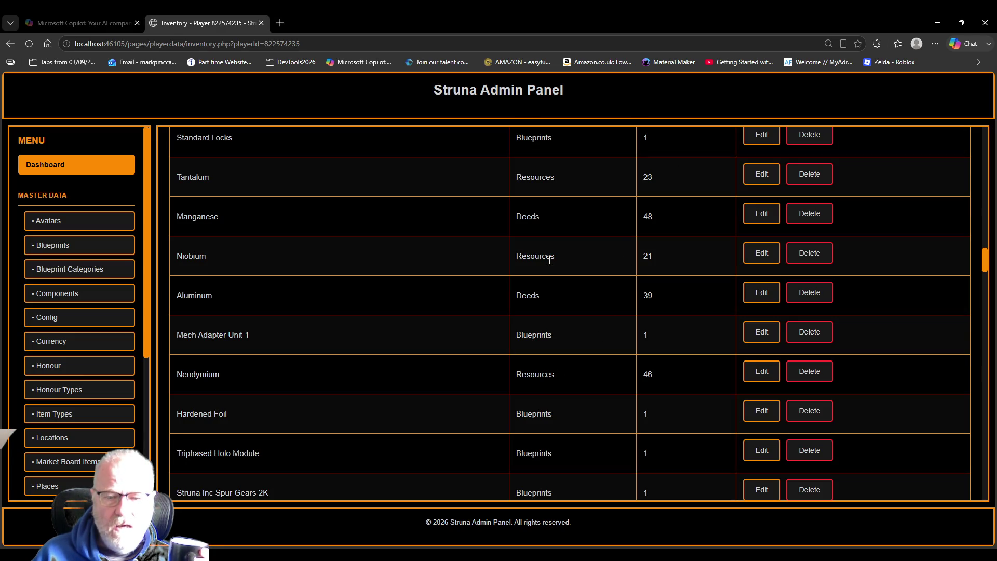
Reload the inventory page without resubmitting the form, so Cobalt 23 and Bismuth 12 deeds appear
scroll(559, 273, "up", 5)
scroll(559, 273, "up", 5)
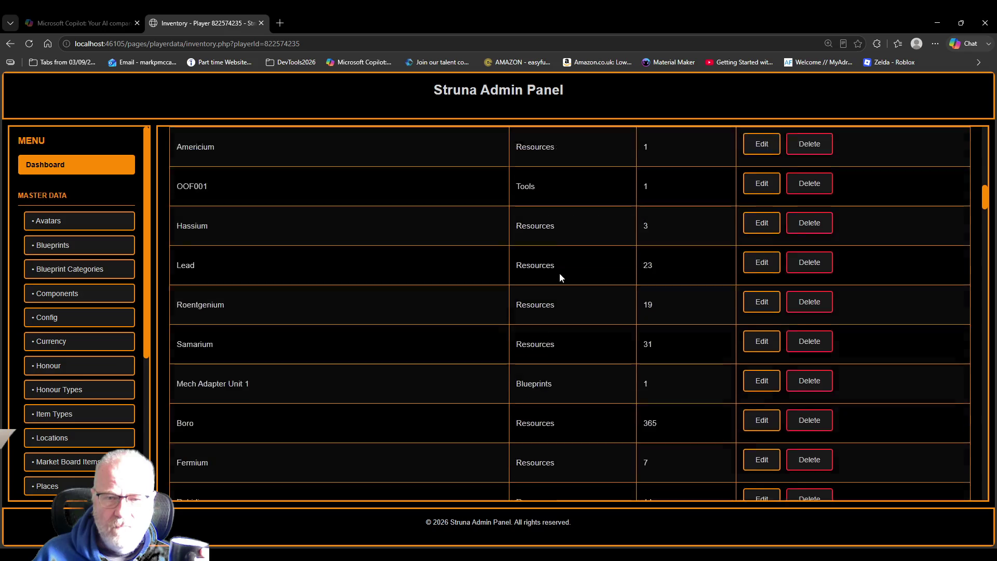
key("F5")
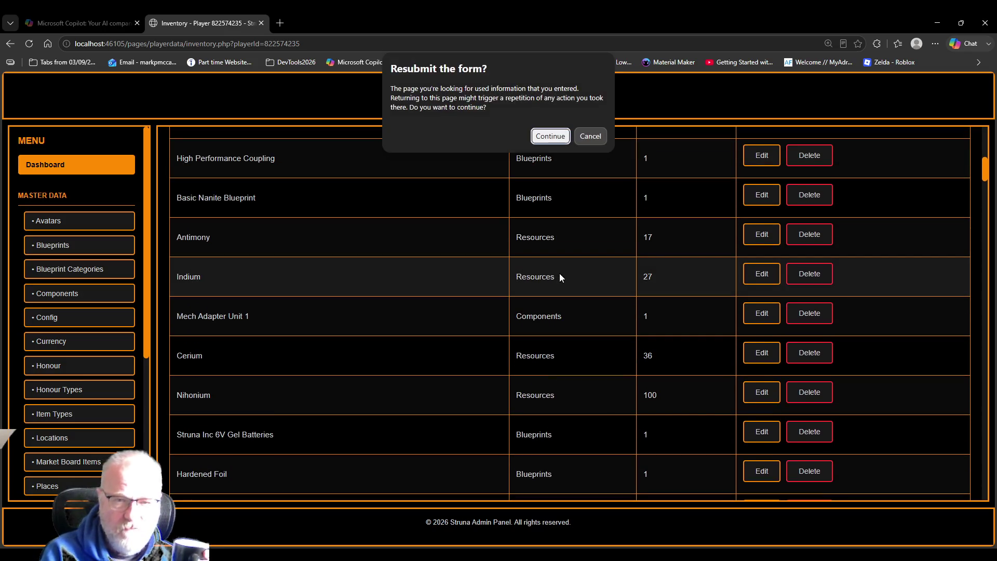
left_click(593, 138)
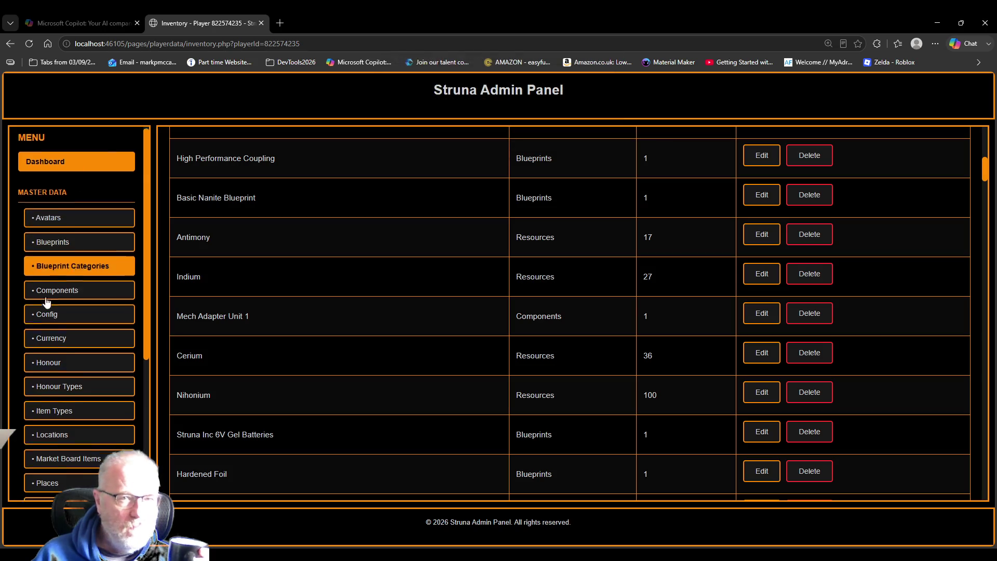
scroll(96, 312, "down", 5)
left_click(333, 49)
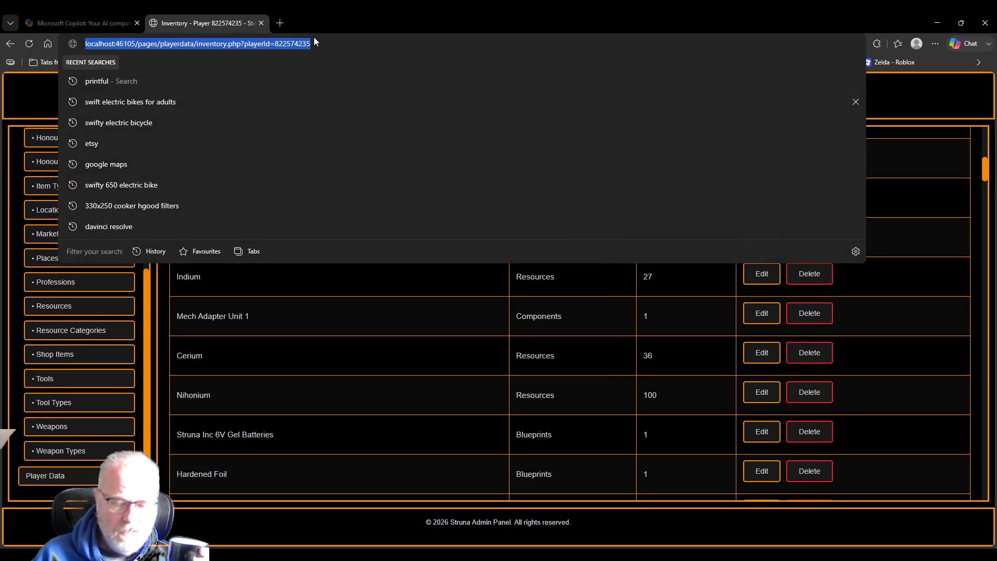
key("Return")
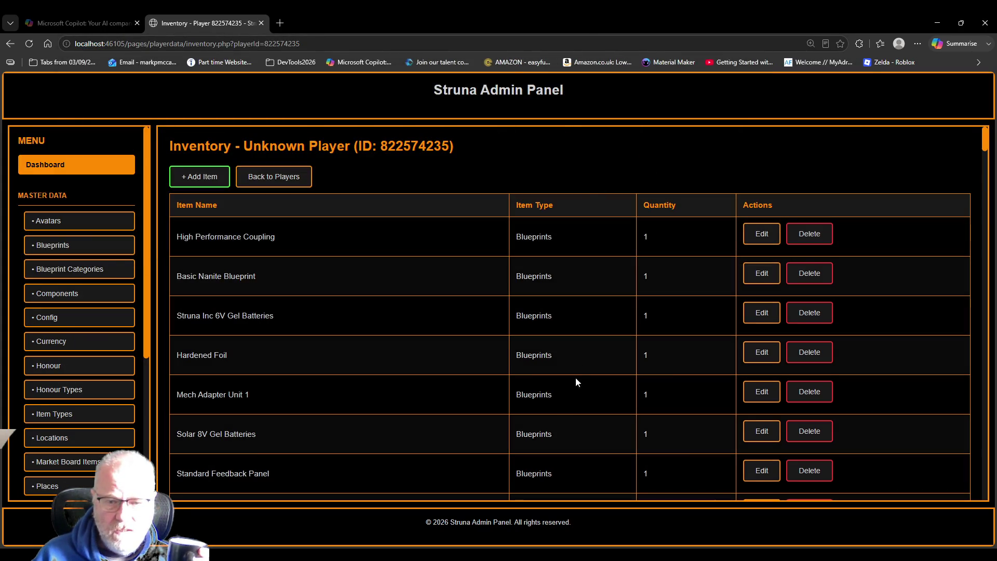
scroll(587, 324, "down", 2)
scroll(586, 324, "down", 20)
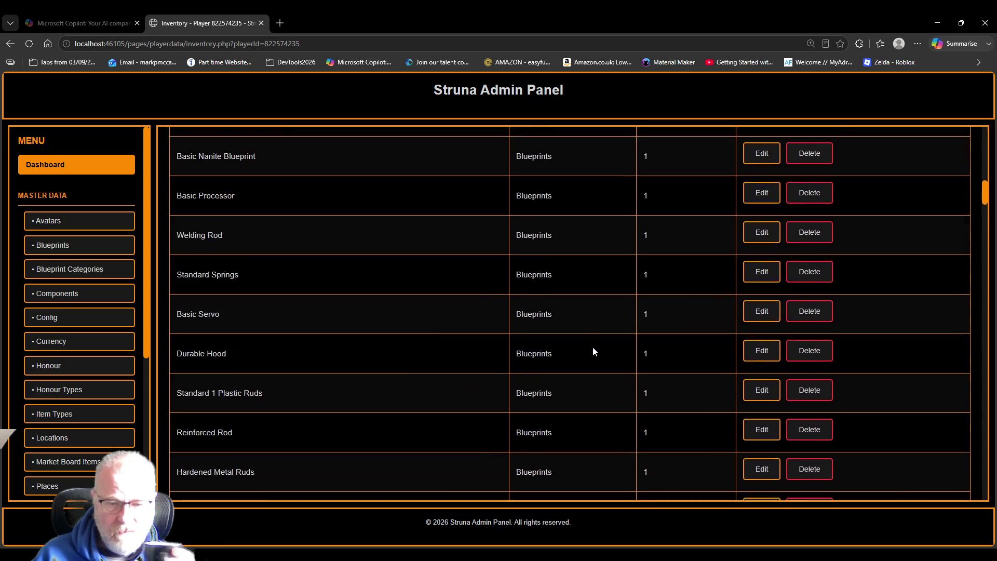
scroll(585, 373, "up", 3)
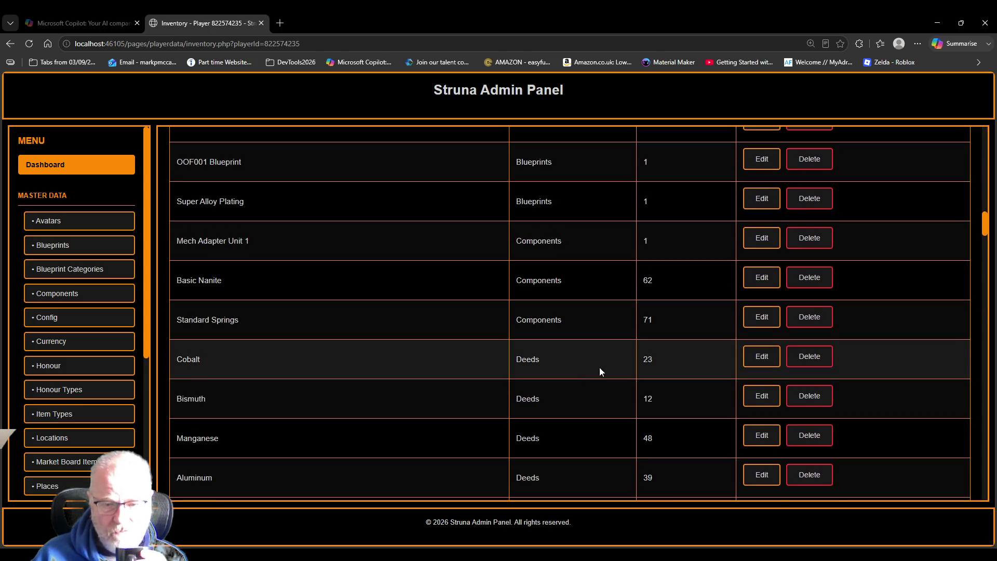
scroll(599, 367, "down", 1)
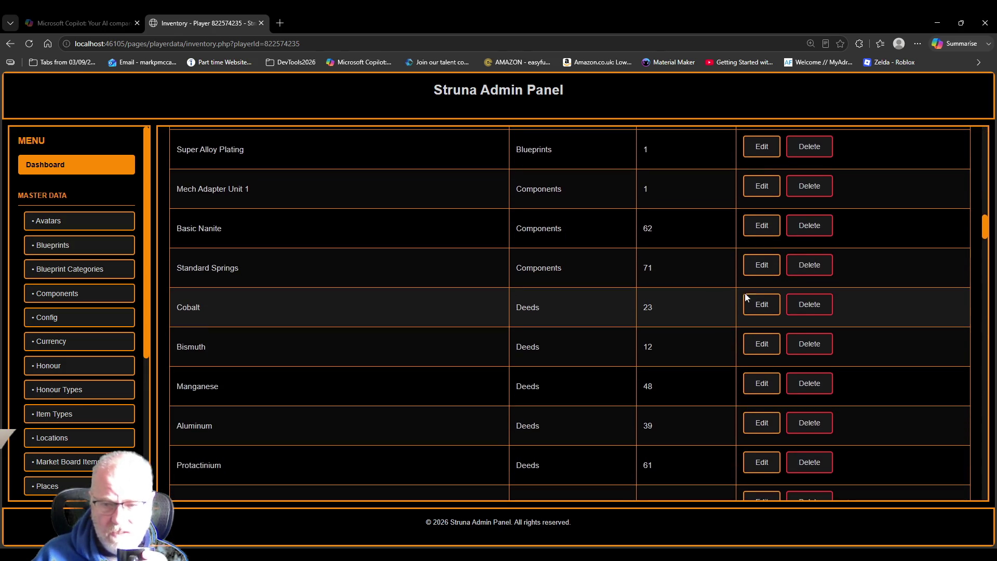
Delete the Cobalt deed and the Bismuth deed with quantity 12
left_click(821, 311)
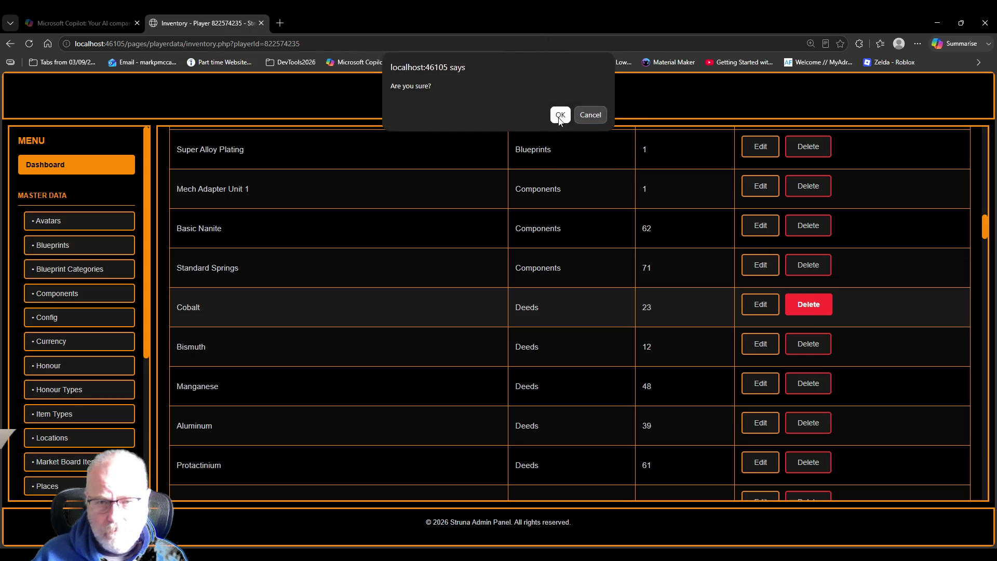
left_click(559, 116)
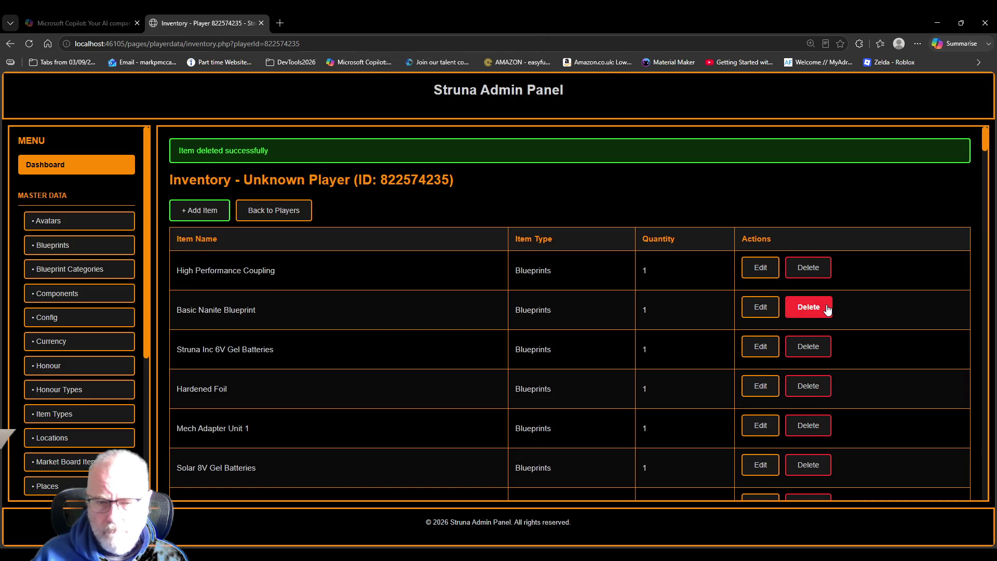
scroll(830, 298, "down", 10)
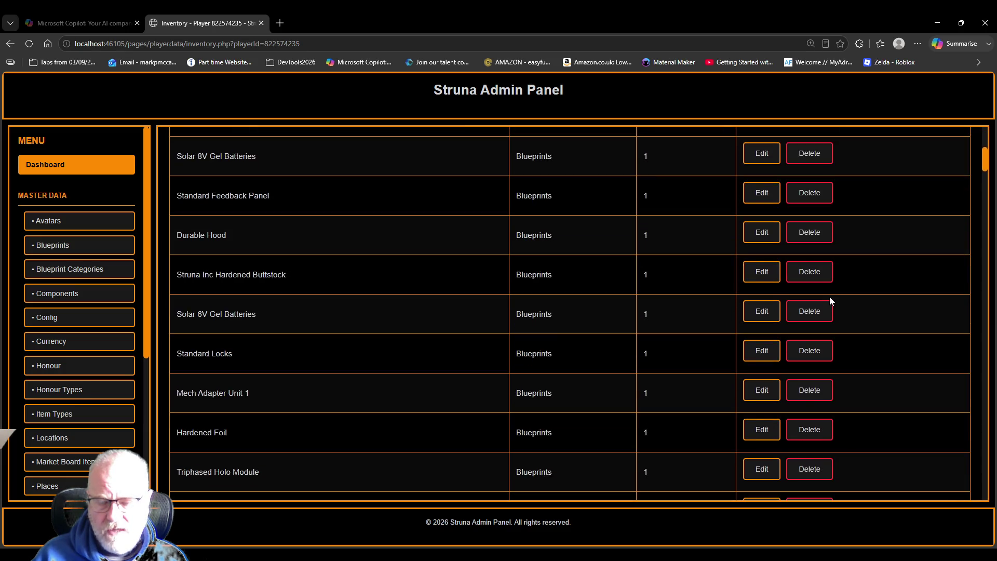
scroll(830, 299, "down", 8)
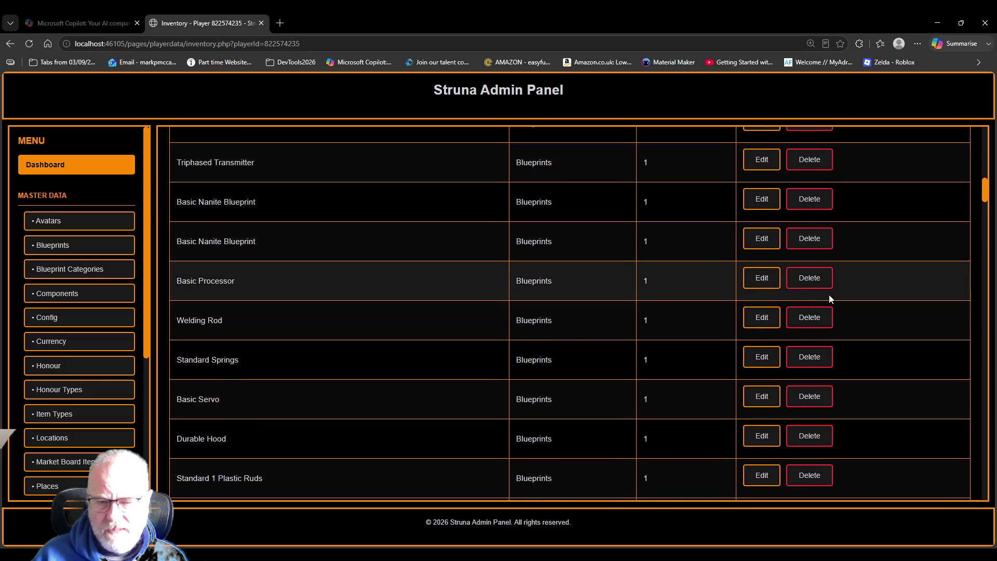
scroll(829, 295, "down", 10)
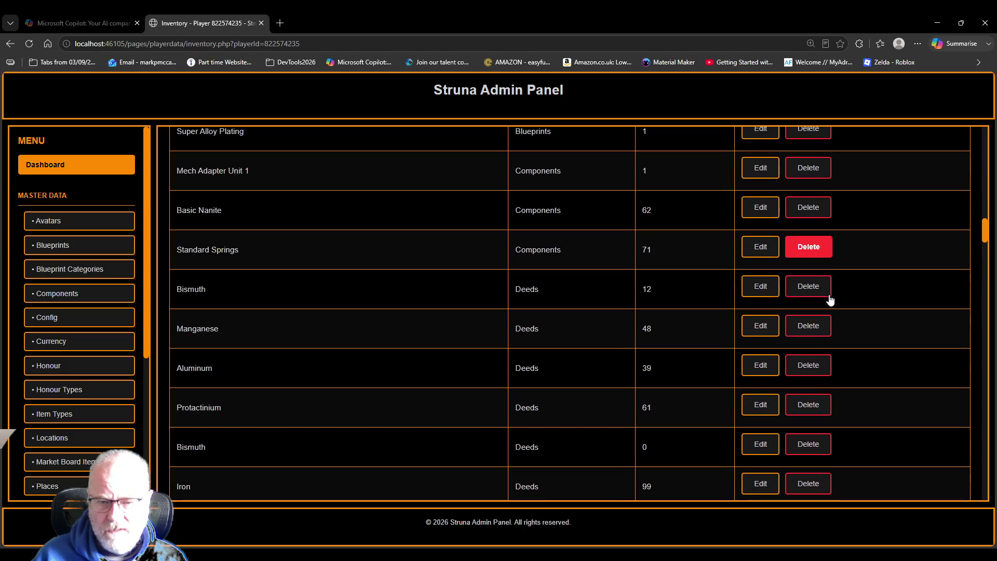
left_click(808, 286)
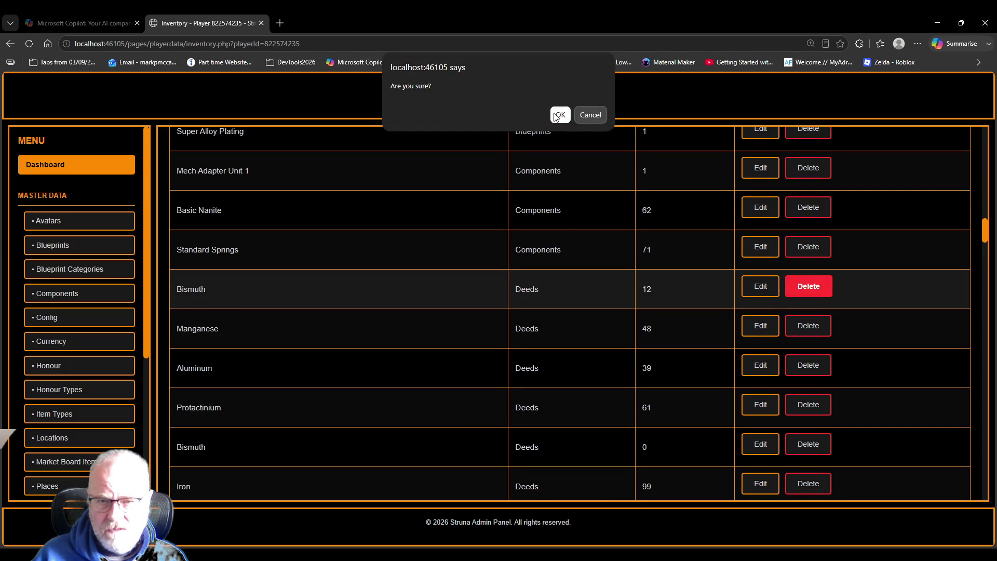
left_click(559, 114)
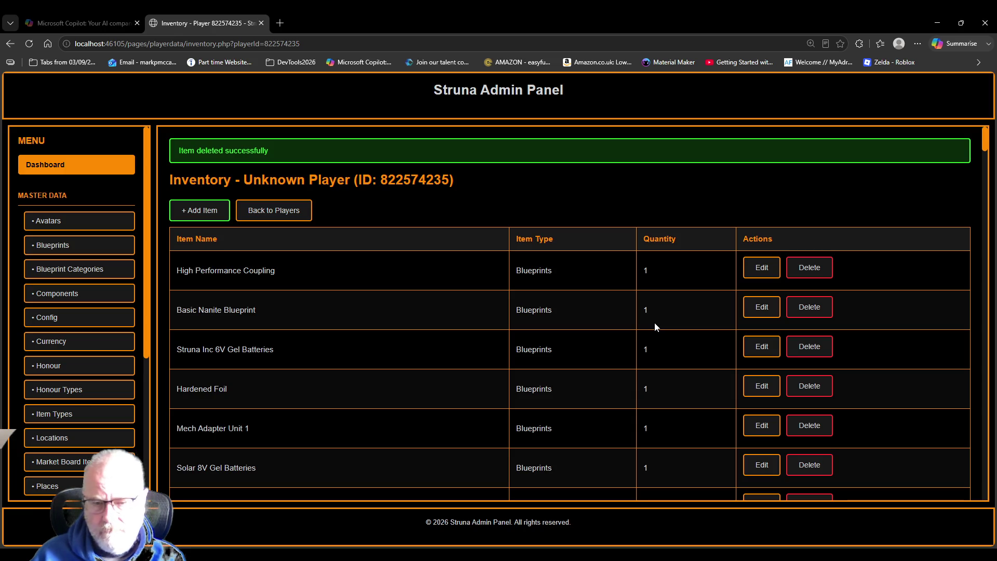
Delete the Manganese and Aluminum deeds from the inventory
scroll(709, 338, "down", 5)
scroll(750, 388, "down", 15)
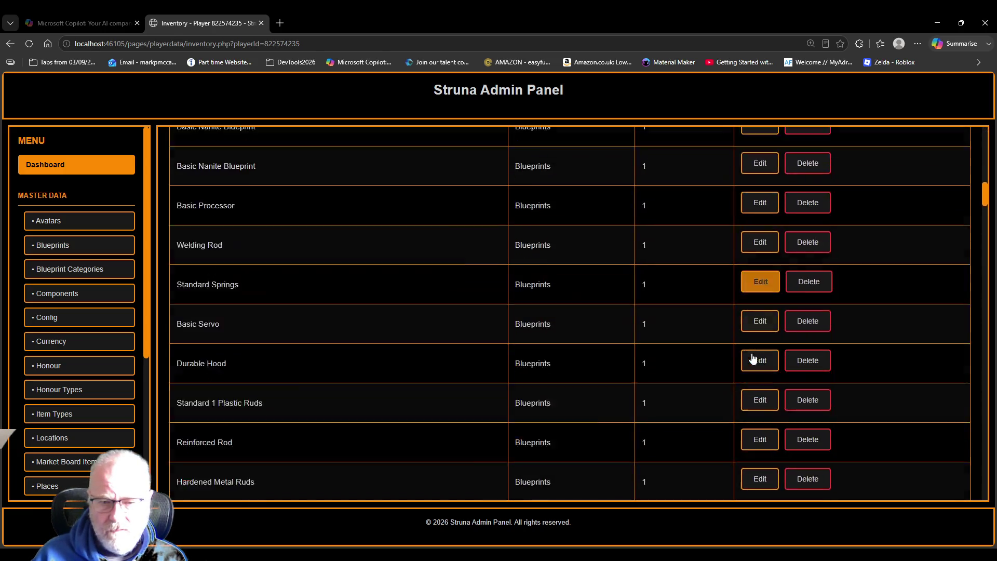
scroll(761, 340, "down", 3)
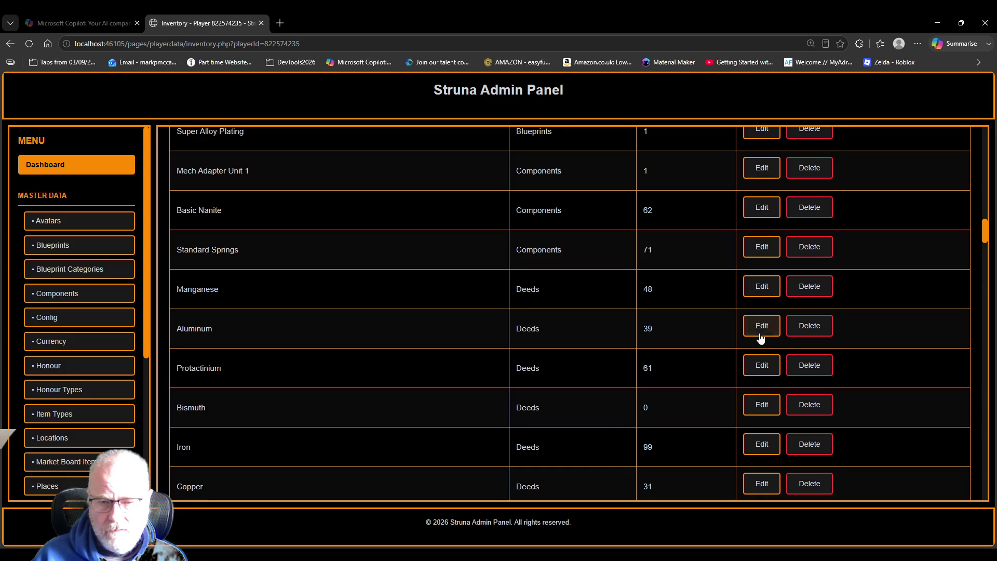
left_click(815, 289)
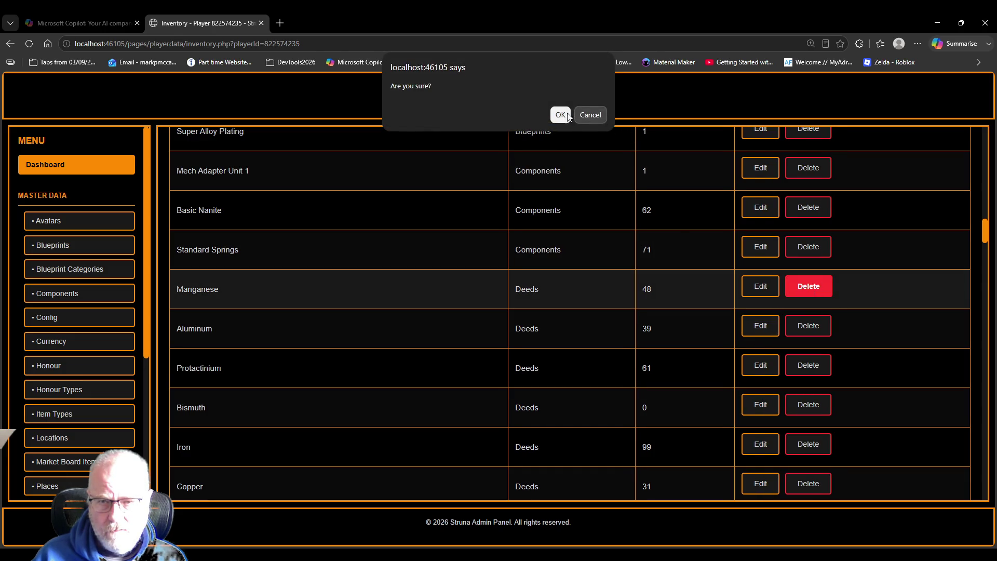
key("Return")
scroll(820, 386, "down", 15)
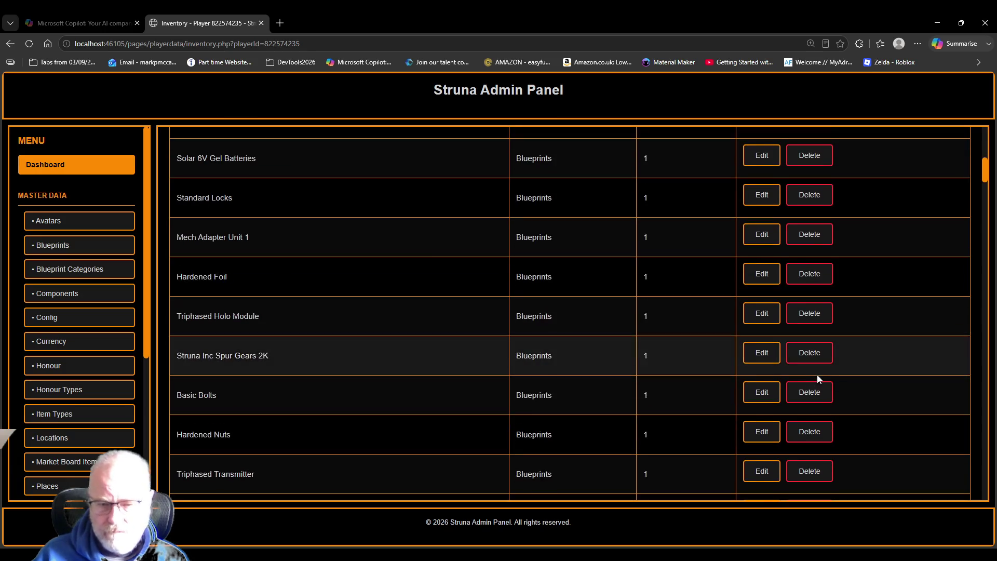
scroll(799, 379, "down", 8)
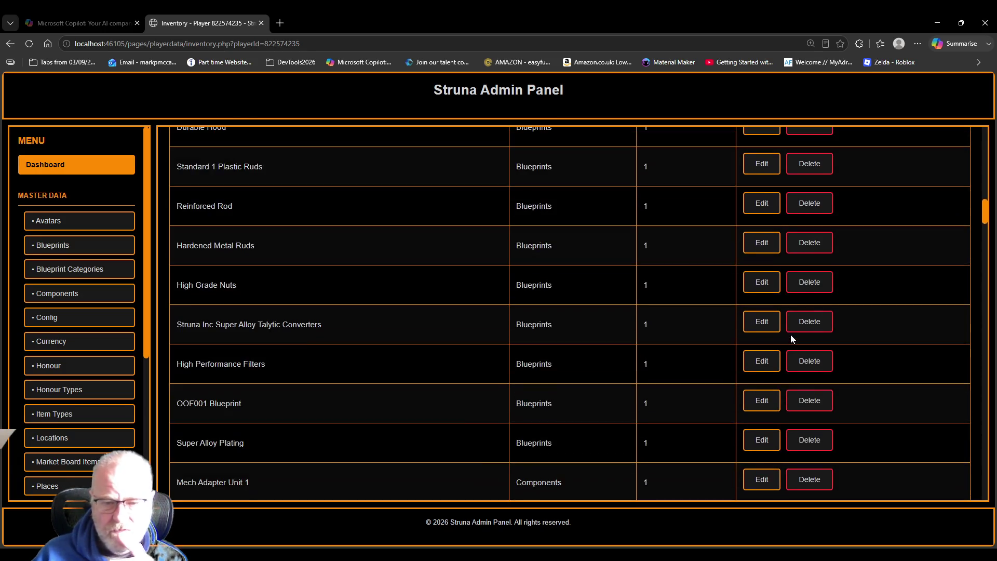
scroll(793, 311, "down", 4)
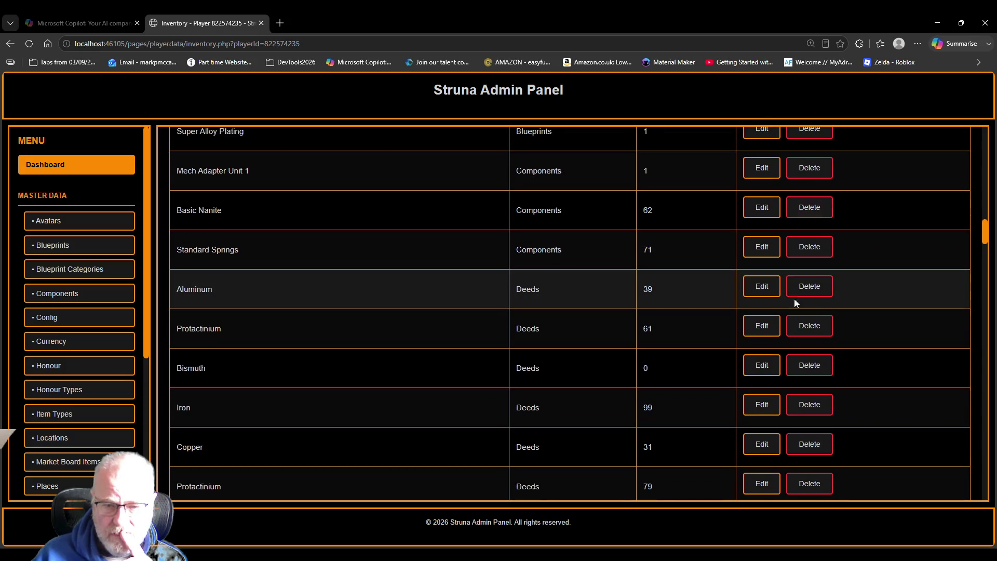
left_click(827, 291)
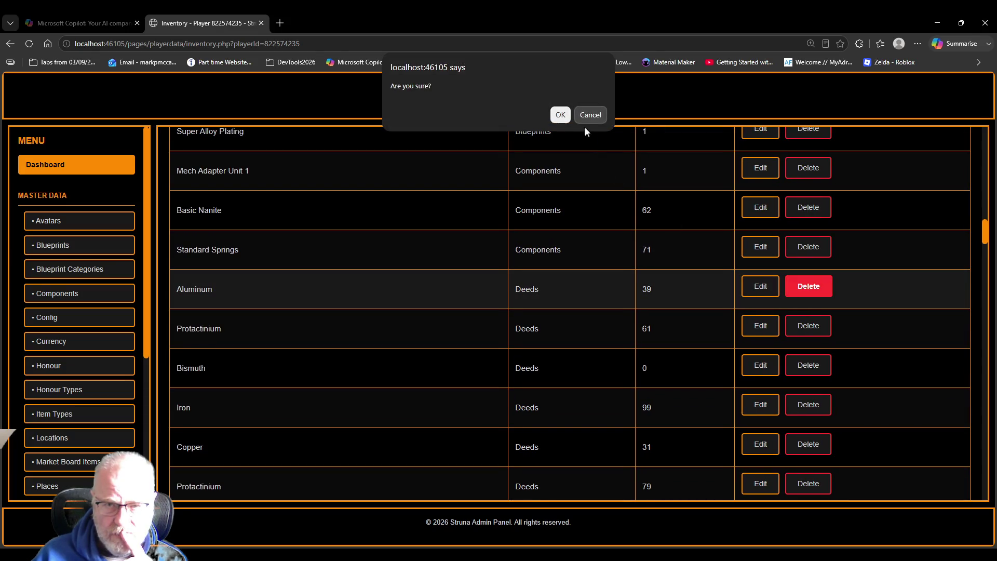
left_click(560, 115)
scroll(719, 396, "down", 8)
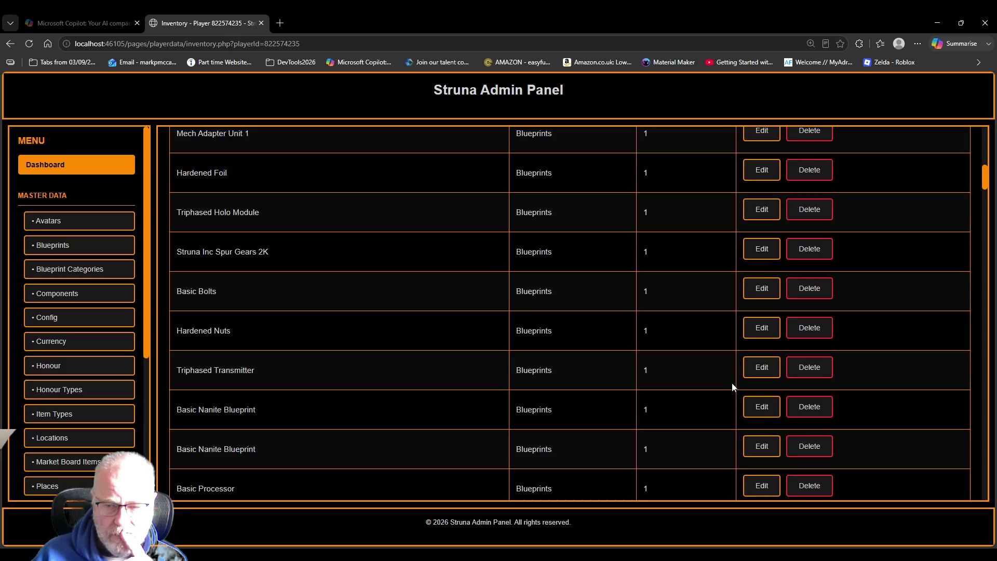
scroll(752, 406, "down", 3)
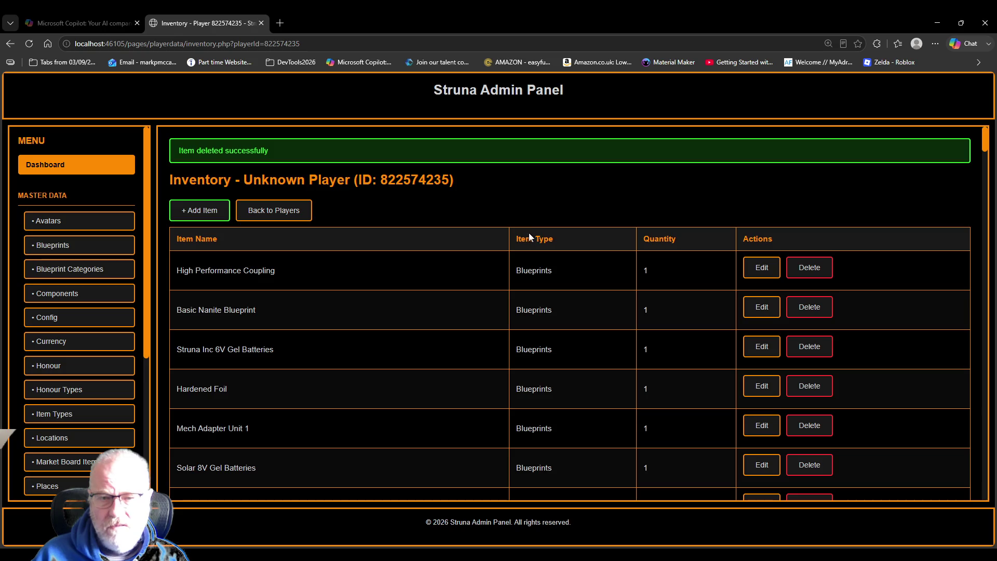
scroll(521, 220, "down", 15)
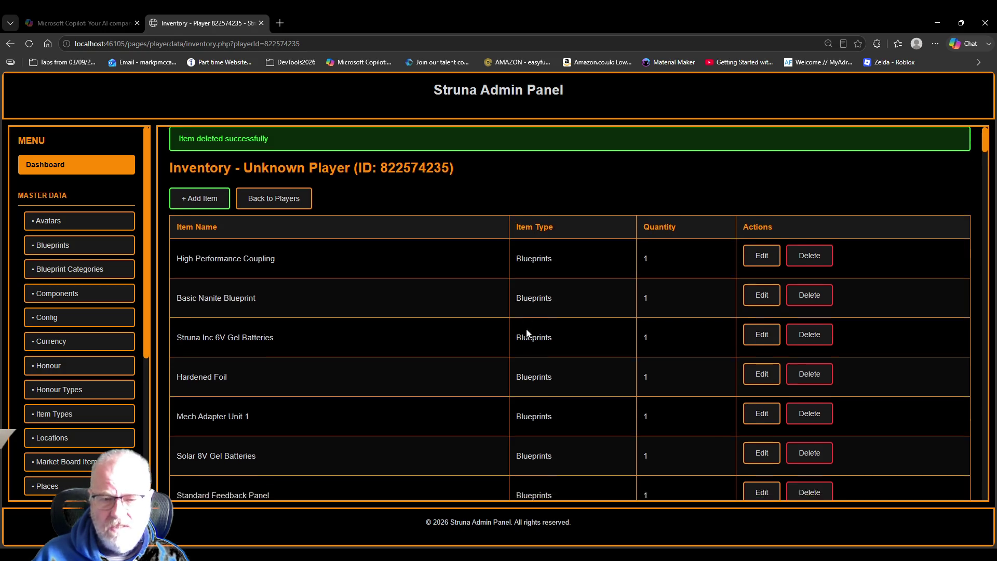
scroll(567, 391, "down", 20)
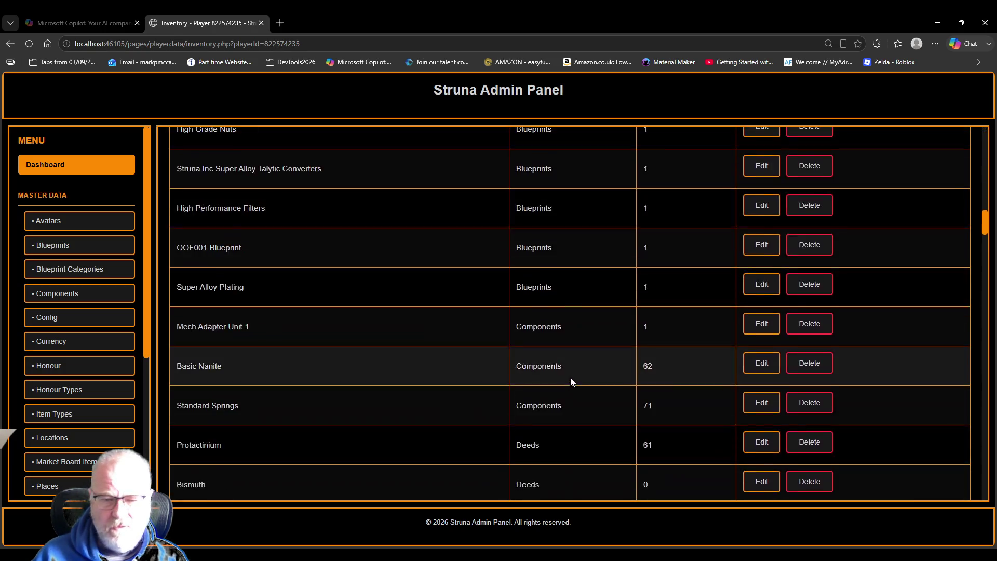
scroll(577, 394, "down", 20)
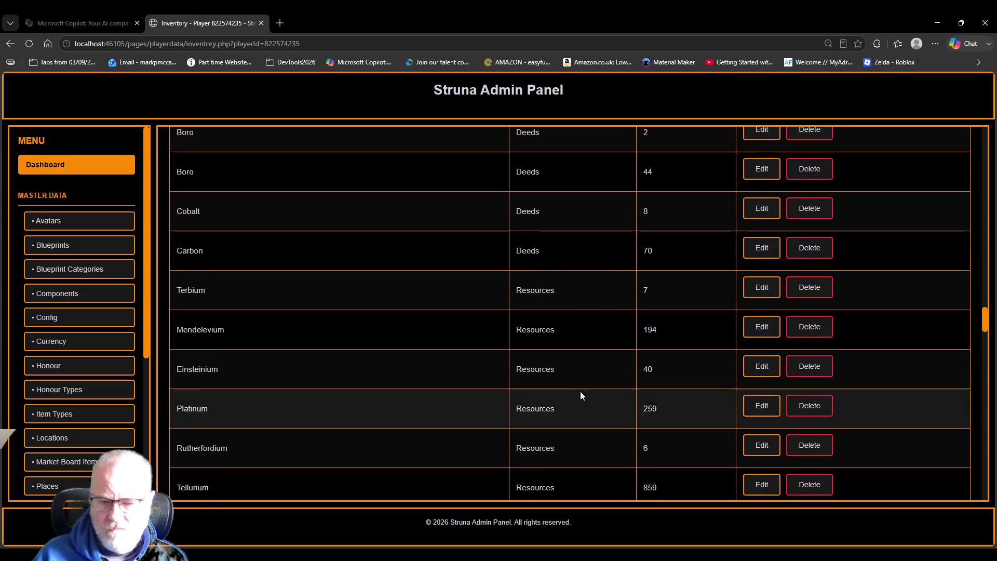
scroll(569, 409, "down", 20)
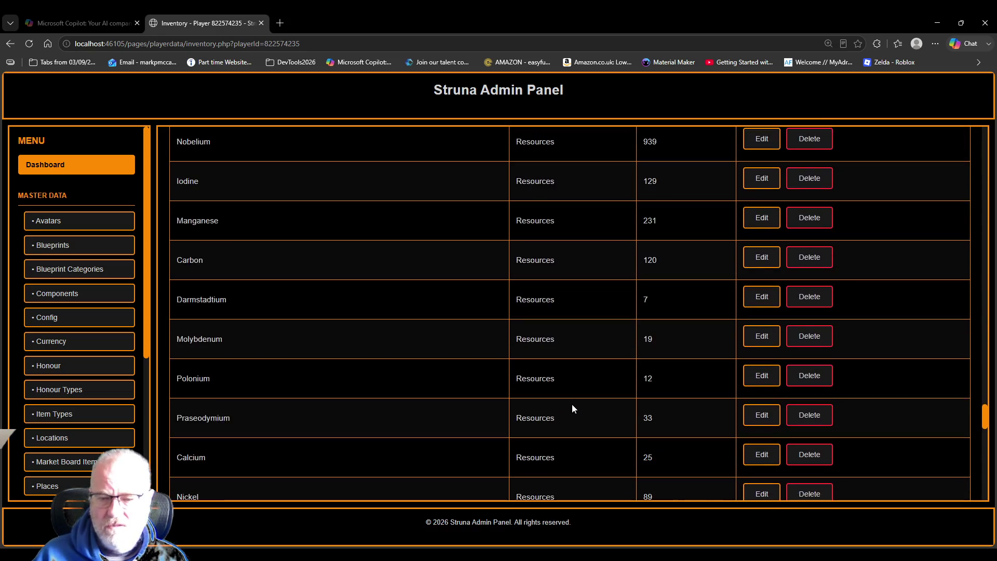
scroll(571, 444, "down", 2)
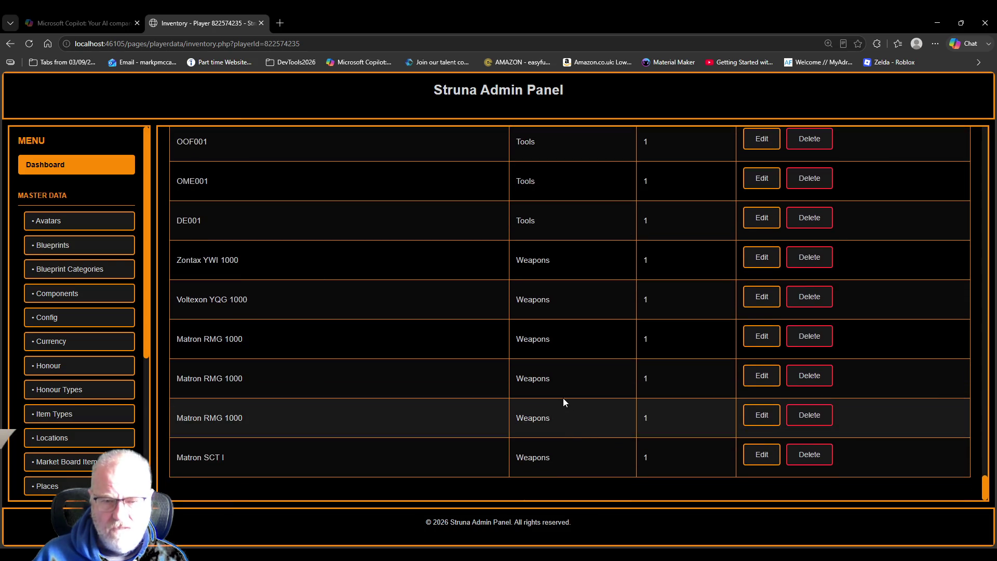
scroll(575, 390, "up", 10)
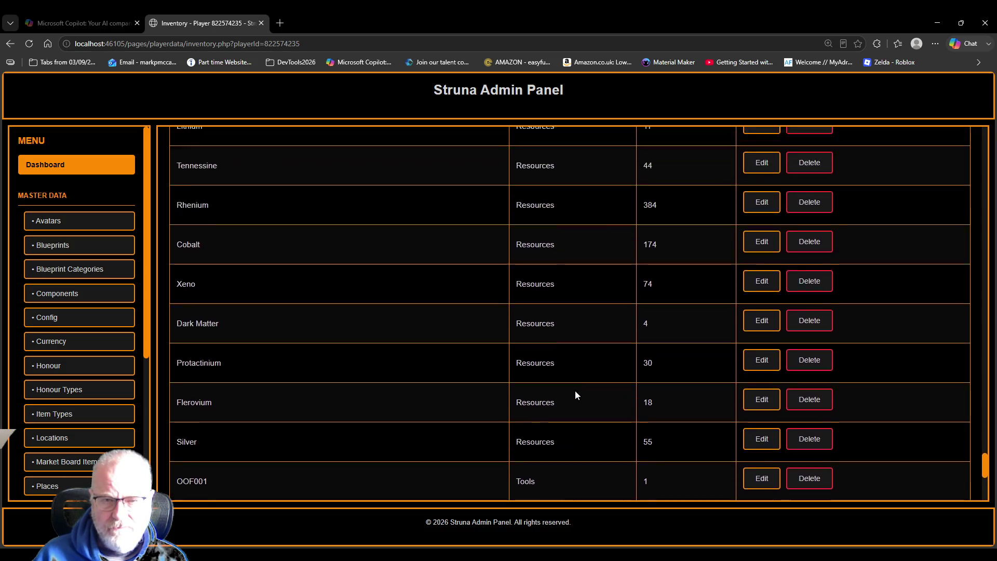
scroll(575, 395, "up", 12)
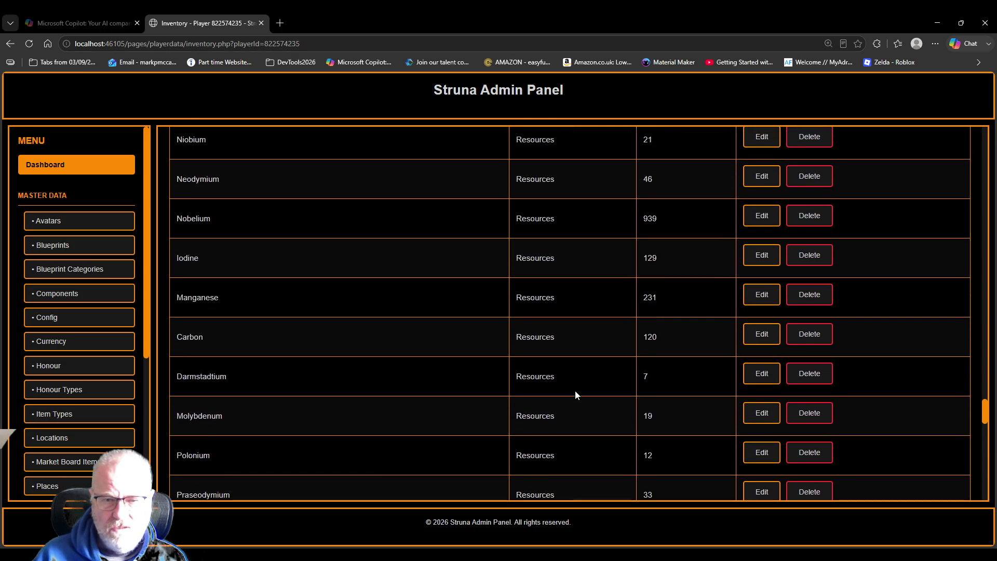
scroll(575, 395, "down", 8)
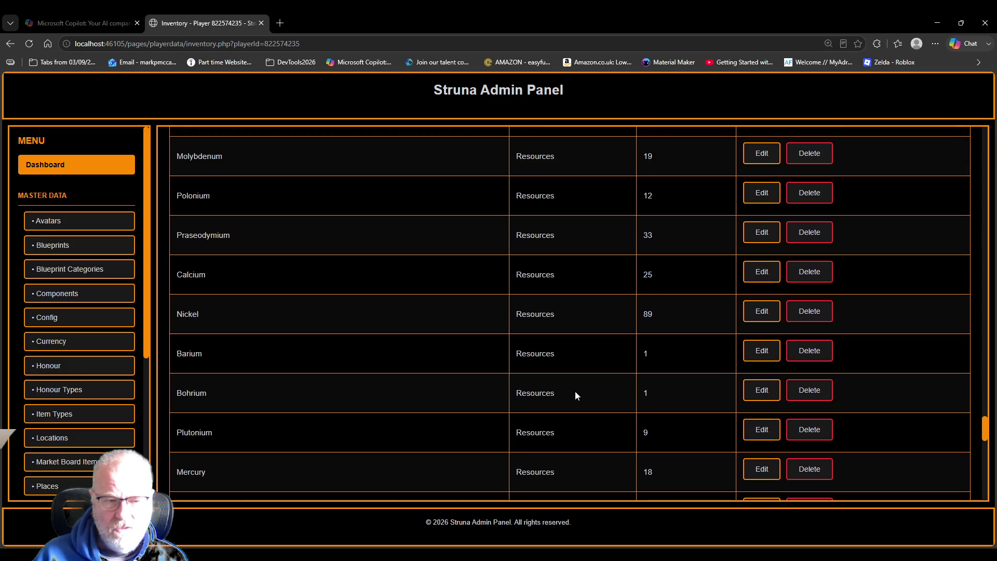
scroll(505, 440, "up", 8)
scroll(506, 442, "up", 15)
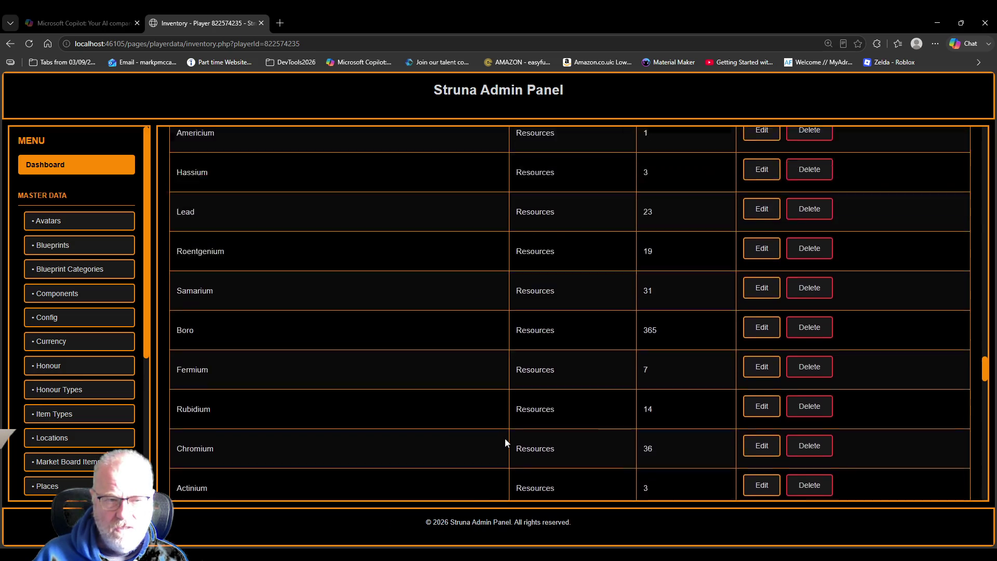
scroll(505, 439, "up", 10)
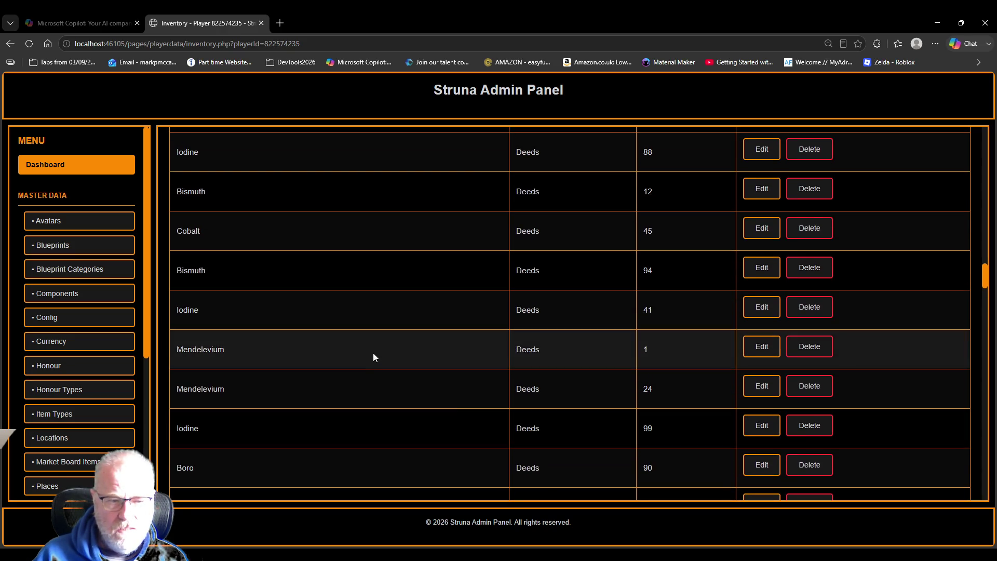
scroll(415, 281, "up", 5)
scroll(416, 282, "up", 6)
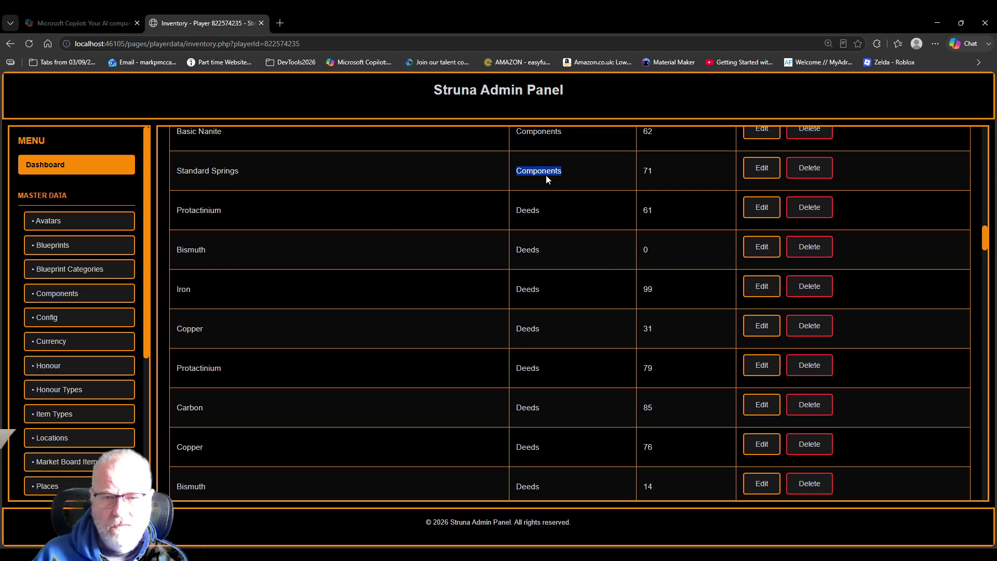
scroll(590, 291, "up", 3)
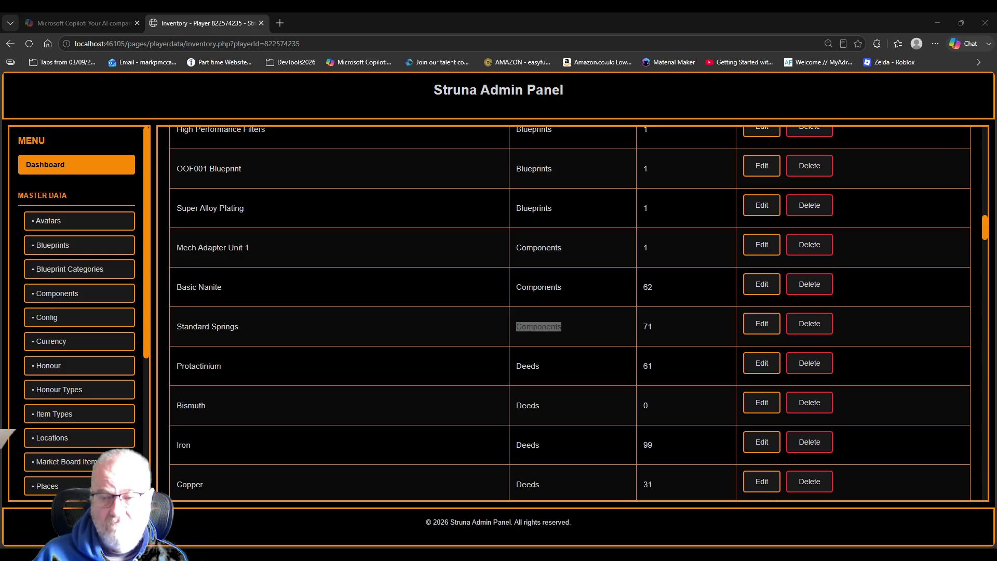
left_click(618, 23)
left_click(378, 41)
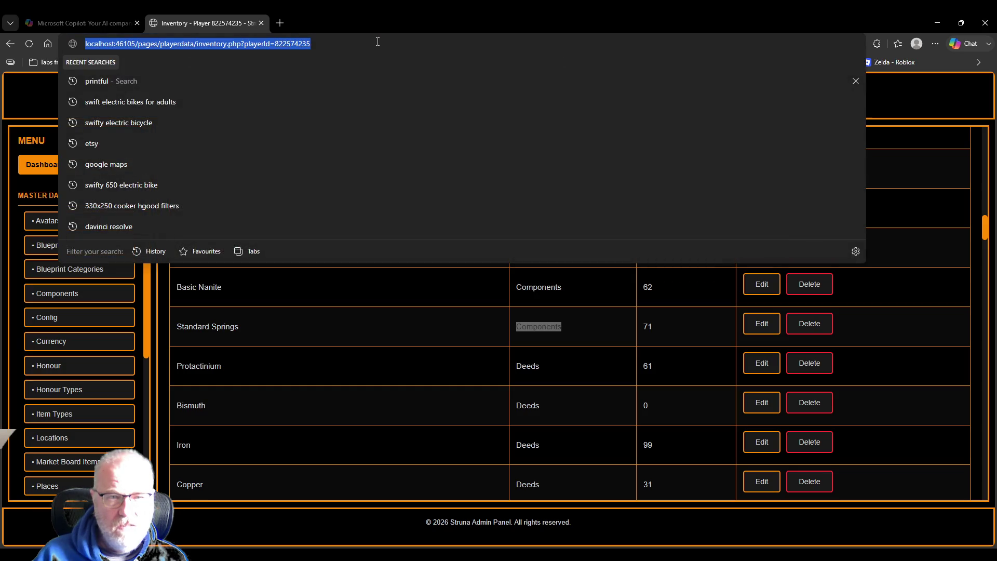
Reload the player's inventory and filter the Item Type list to Deeds
key("Return")
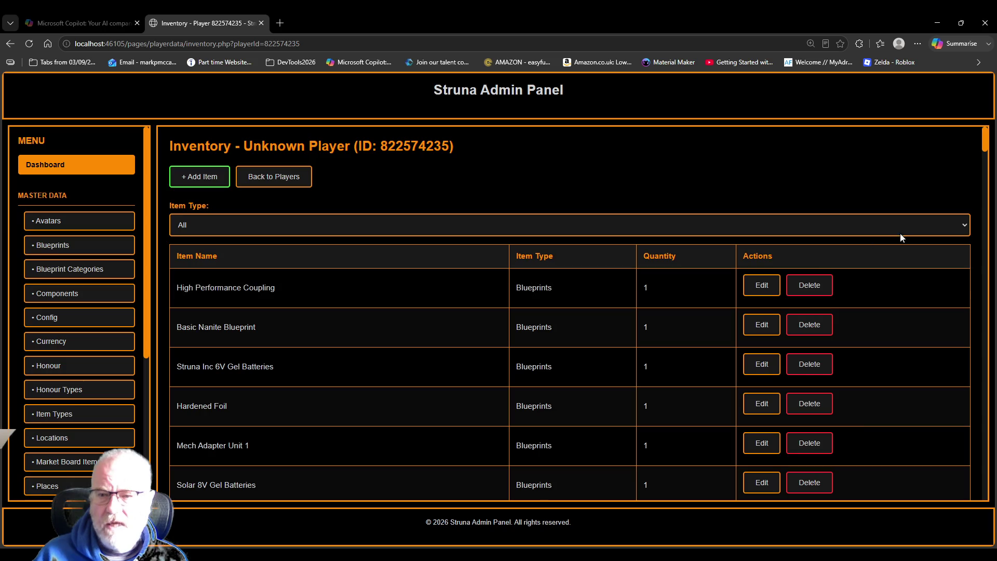
scroll(601, 431, "down", 15)
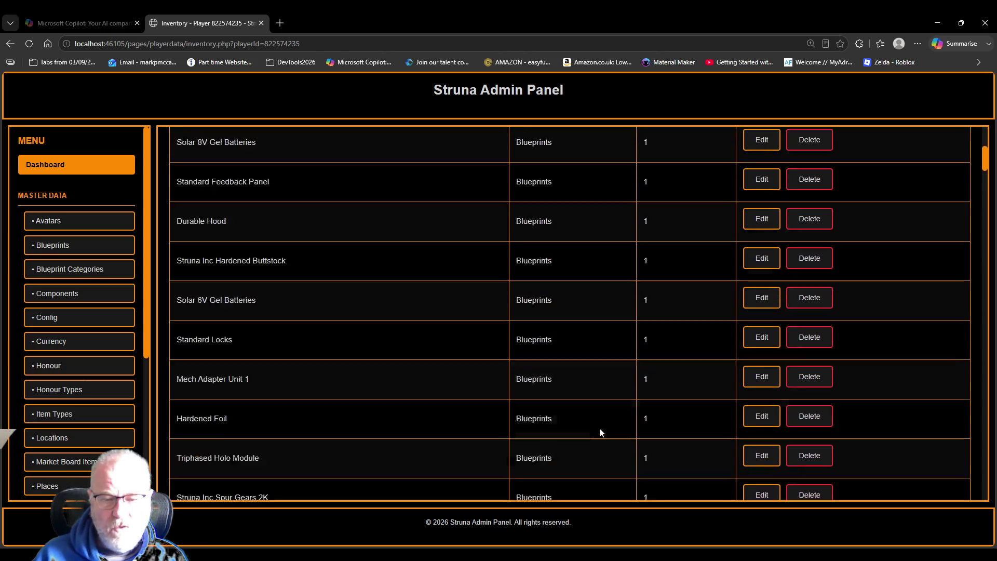
scroll(600, 399, "down", 7)
scroll(724, 200, "up", 12)
scroll(705, 272, "up", 5)
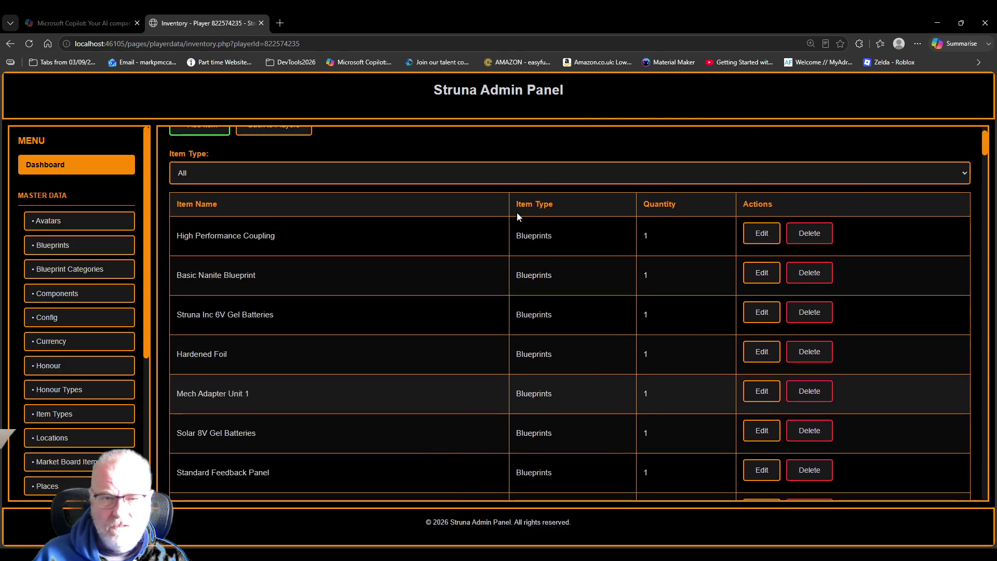
key("d")
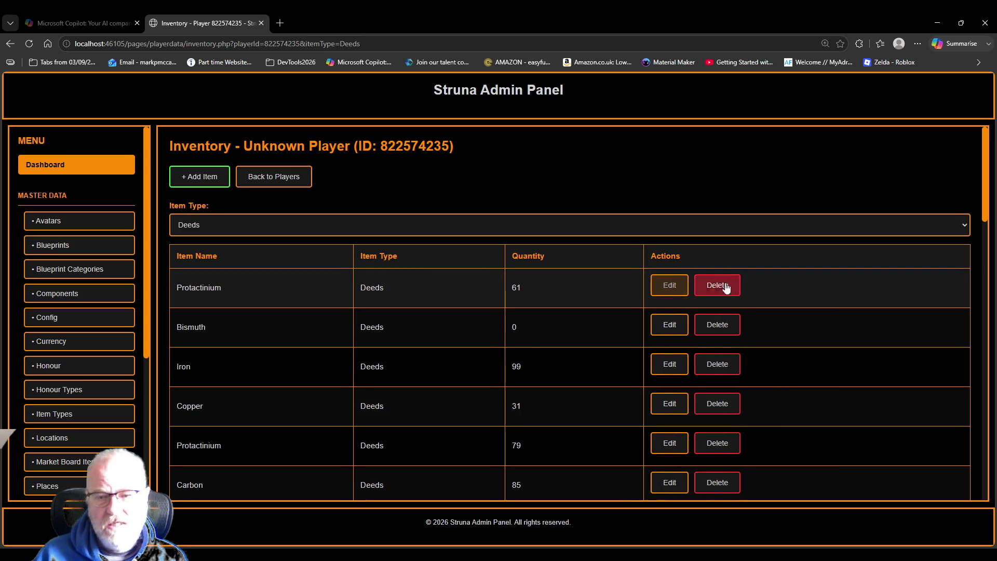
Delete deeds Protactinium 61, Bismuth 0, Iron 99, Copper 31, Protactinium 79 and Carbon 85
left_click(709, 290)
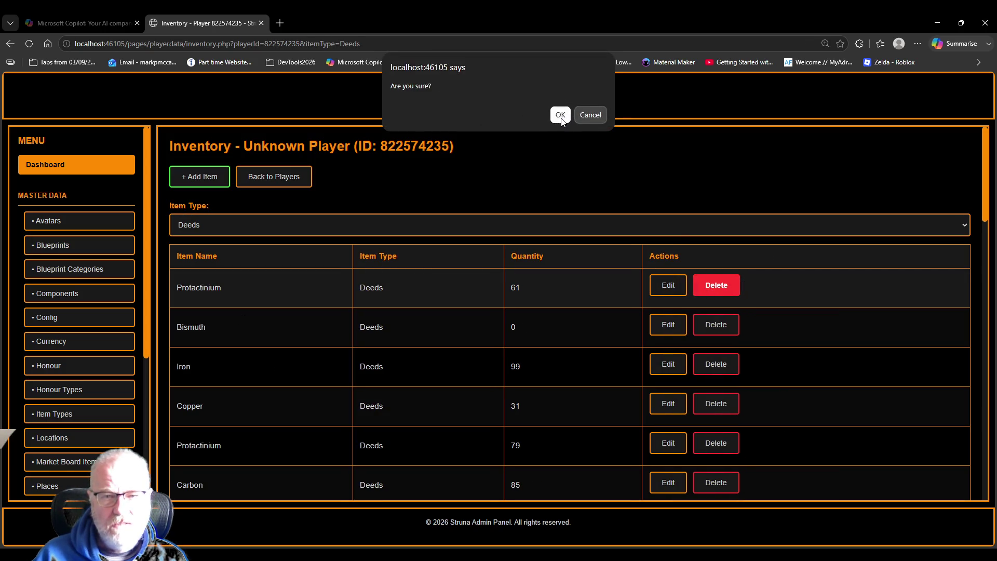
left_click(561, 116)
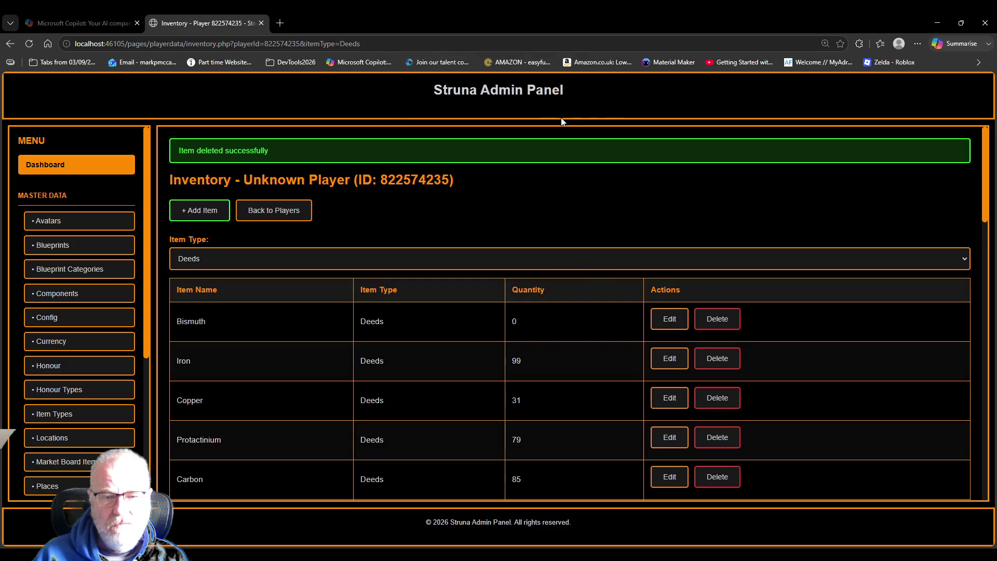
left_click(736, 323)
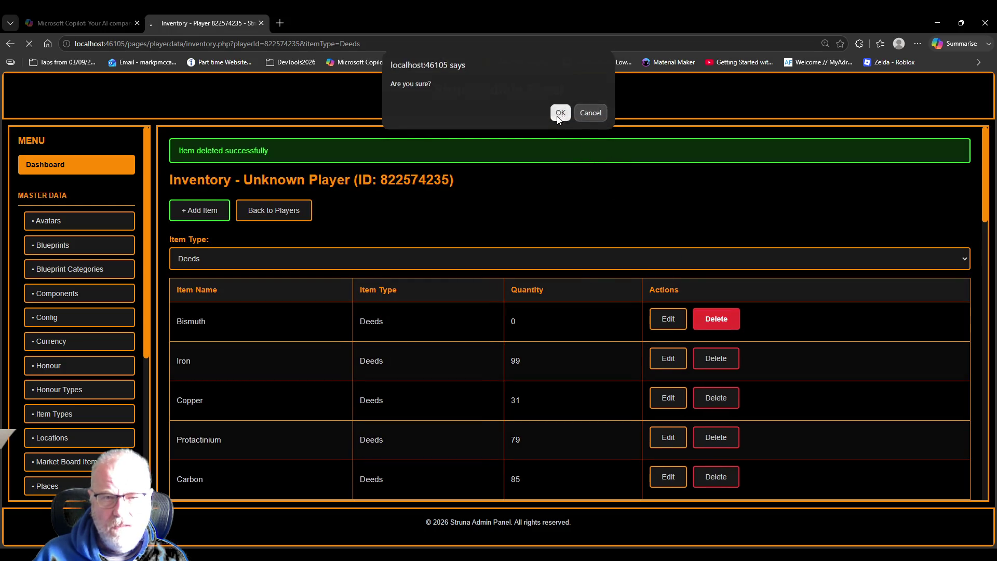
left_click(560, 115)
left_click(715, 325)
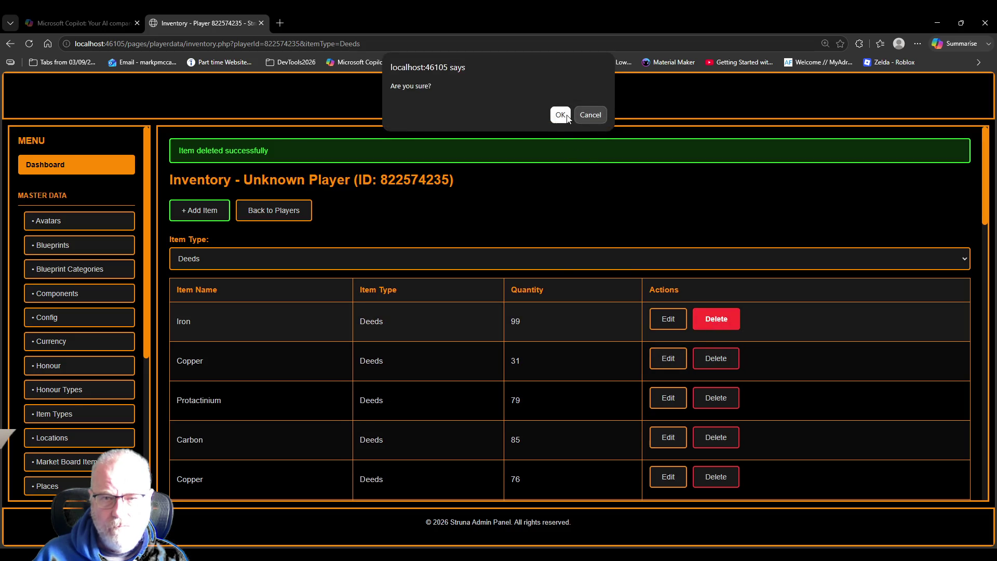
left_click(560, 115)
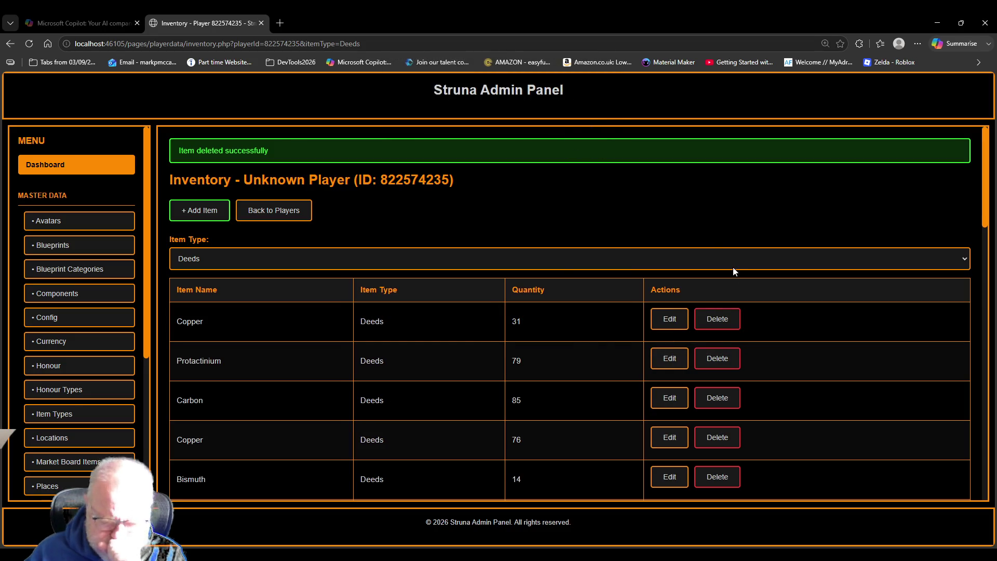
left_click(717, 317)
left_click(560, 115)
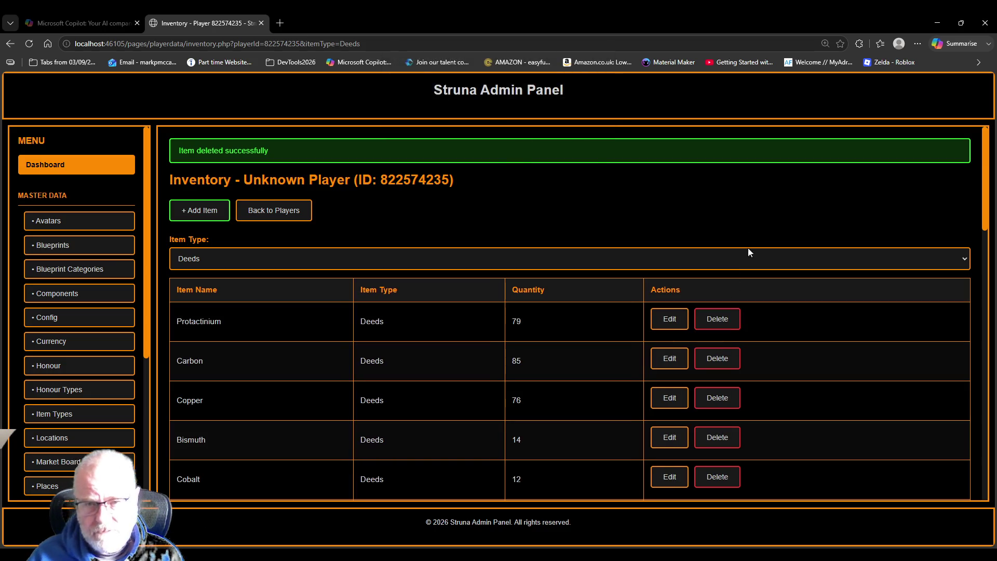
left_click(727, 318)
left_click(560, 115)
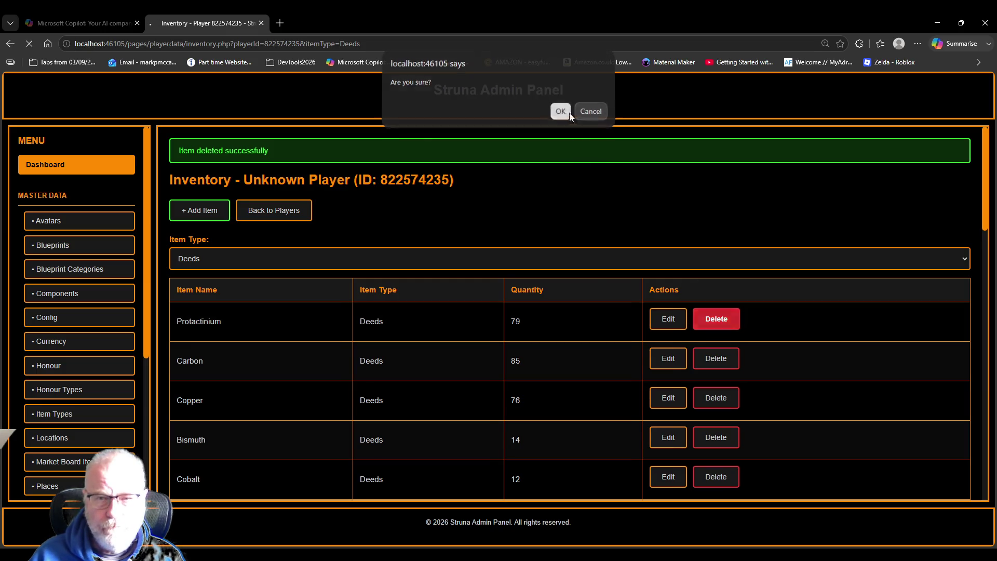
left_click(717, 319)
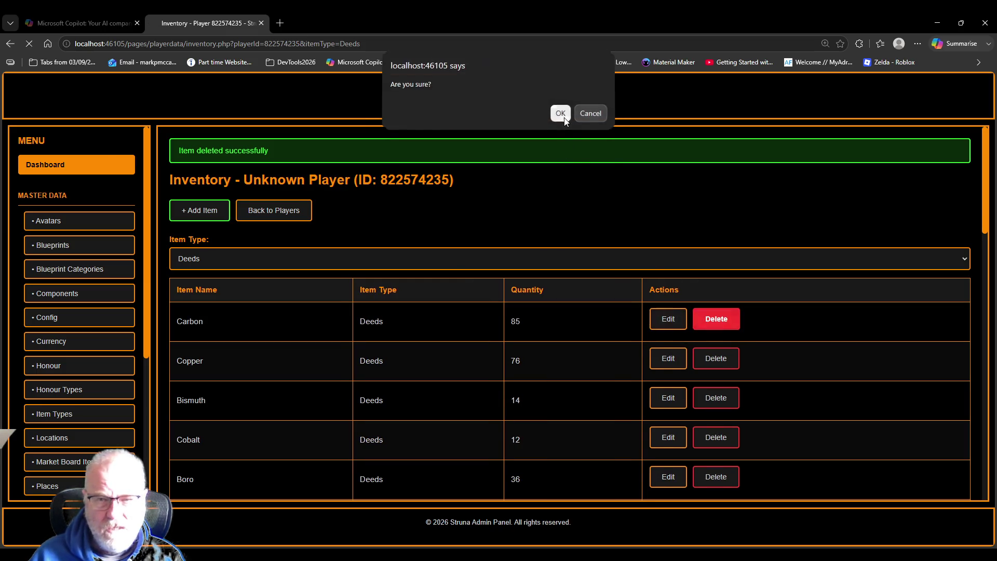
left_click(560, 115)
Delete Copper 76, Bismuth 14, Cobalt 12, Boro 36, Manganese 1, Protactinium 4, Mendelevium 13, Iodine 88
left_click(716, 318)
left_click(560, 114)
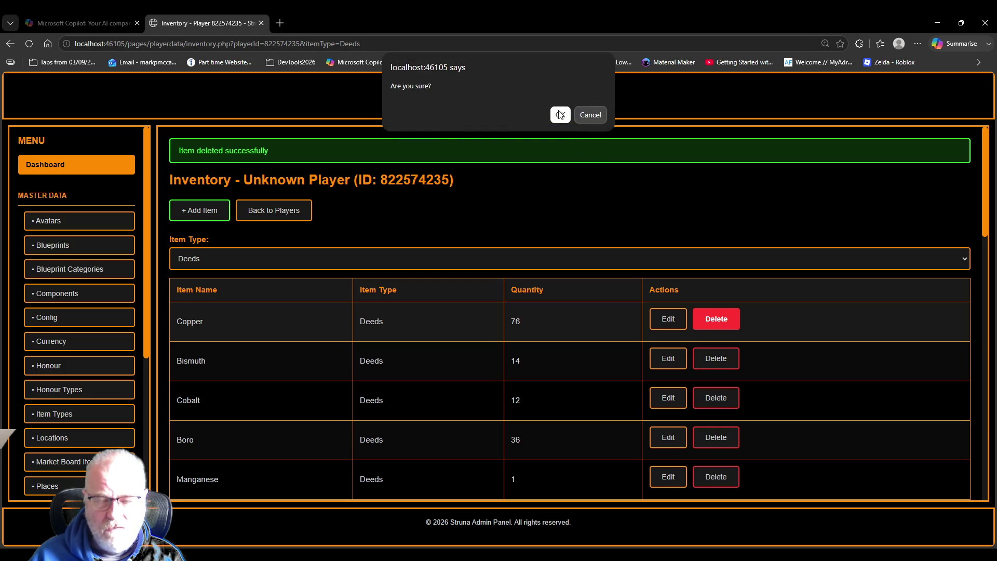
left_click(725, 320)
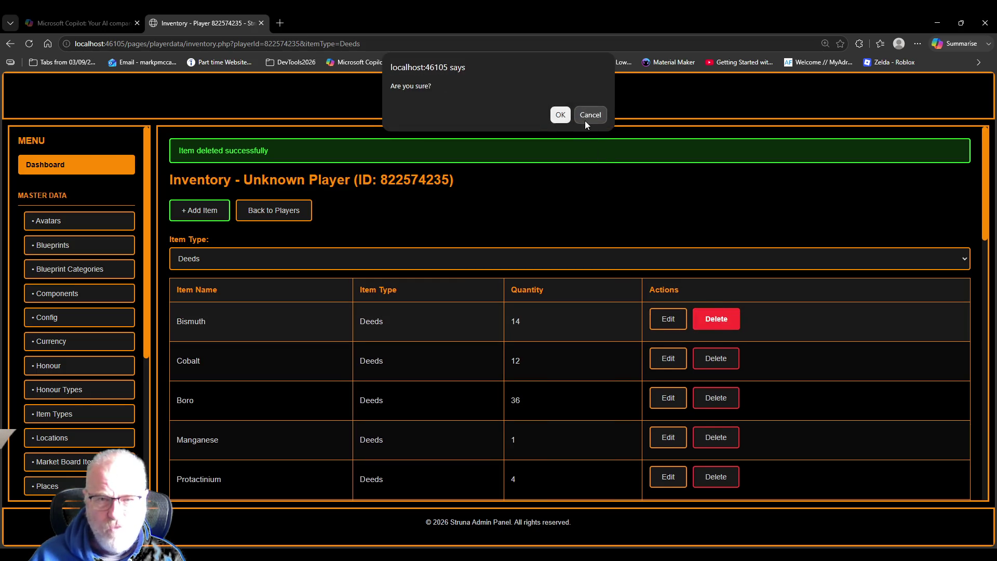
left_click(560, 115)
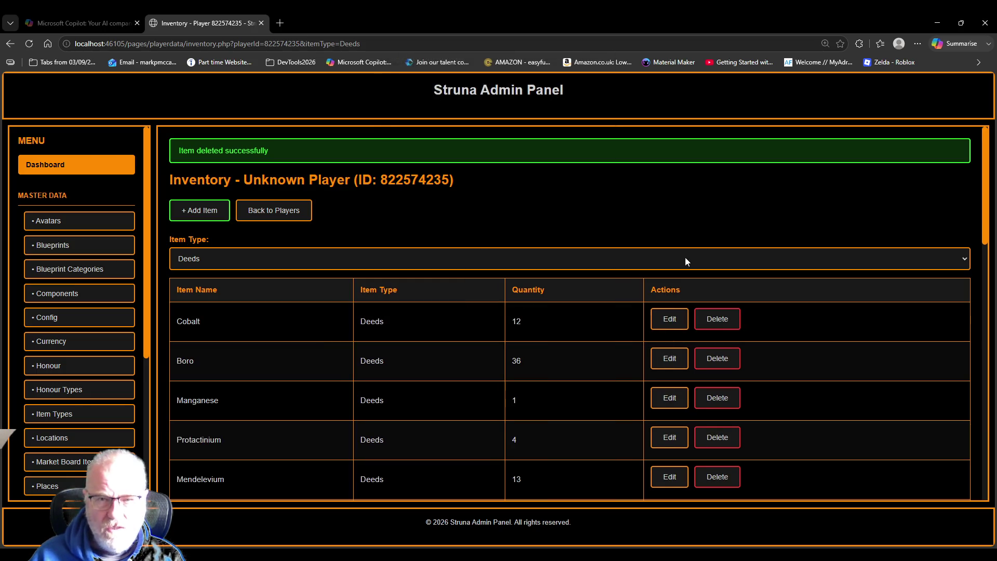
left_click(717, 320)
left_click(559, 111)
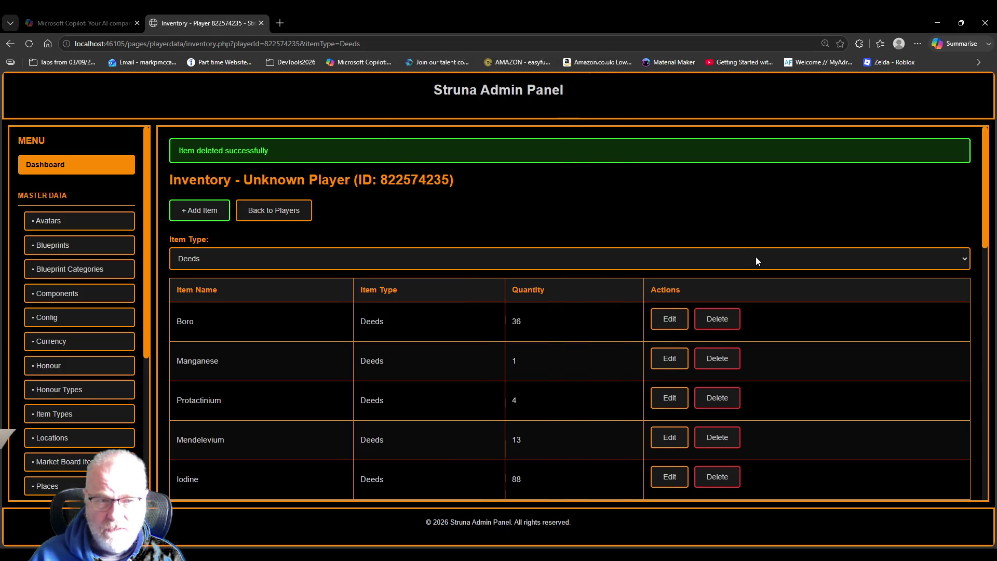
left_click(717, 318)
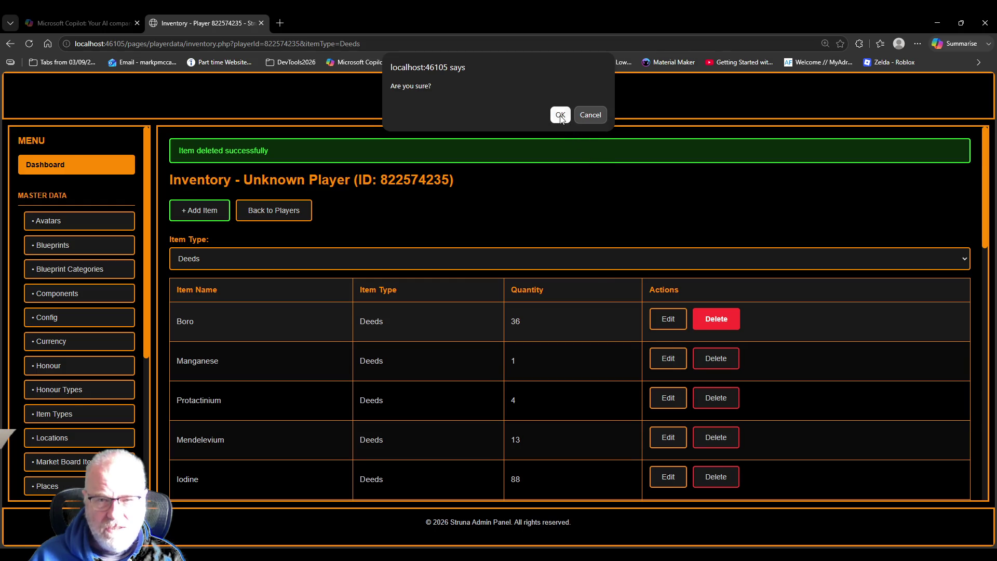
left_click(560, 115)
left_click(717, 318)
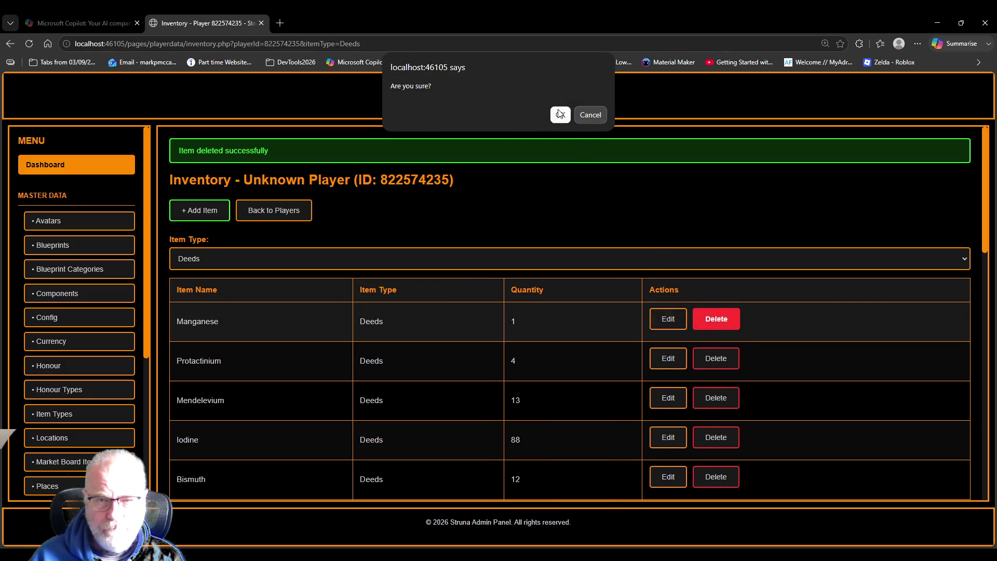
left_click(560, 114)
left_click(717, 319)
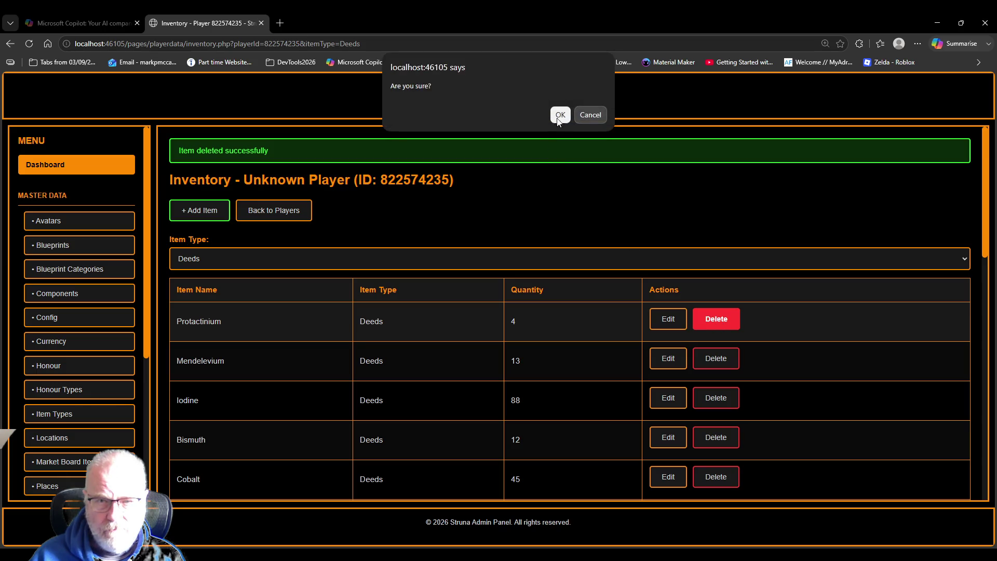
left_click(560, 114)
left_click(710, 323)
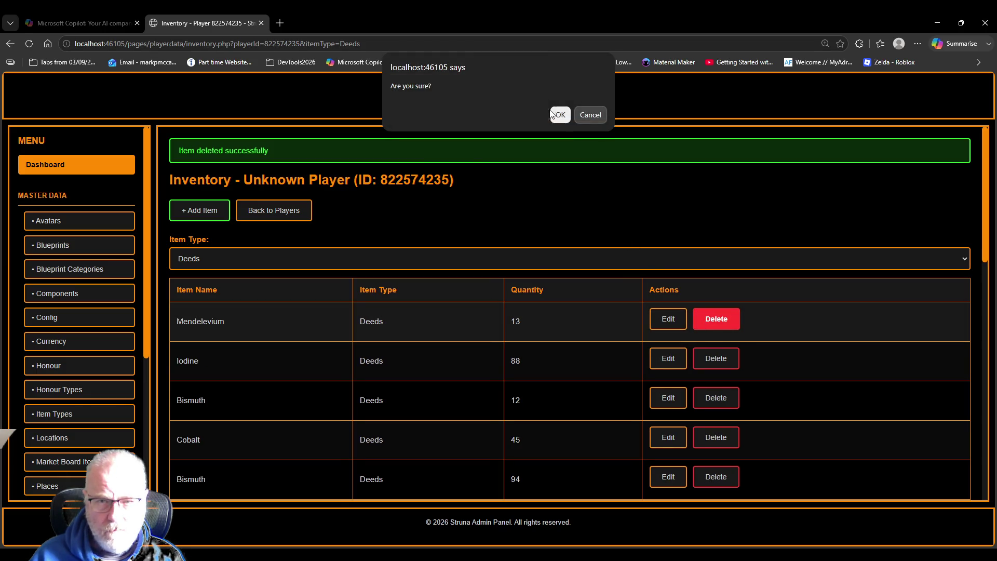
left_click(558, 115)
left_click(716, 318)
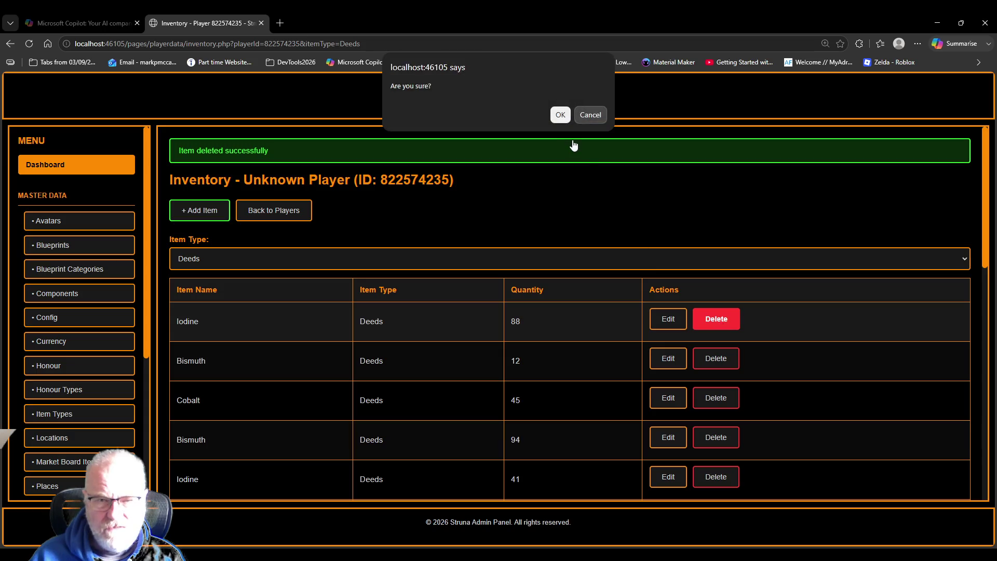
left_click(565, 118)
Delete Bismuth 12, a Cobalt deed, Bismuth 94, Iodine 41, Mendelevium 1 and 24, Iodine 99, Boro 90
left_click(716, 318)
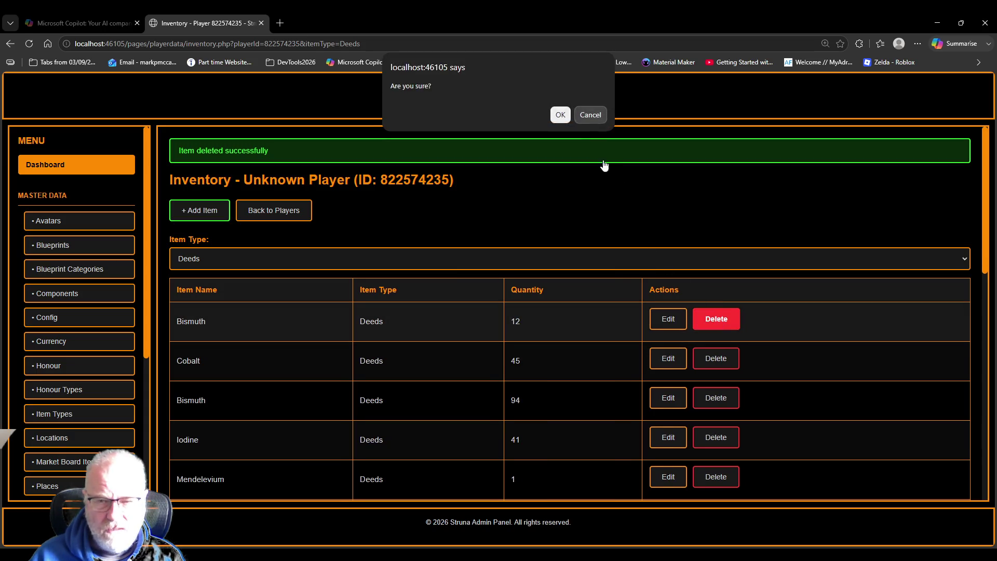
left_click(561, 115)
left_click(716, 318)
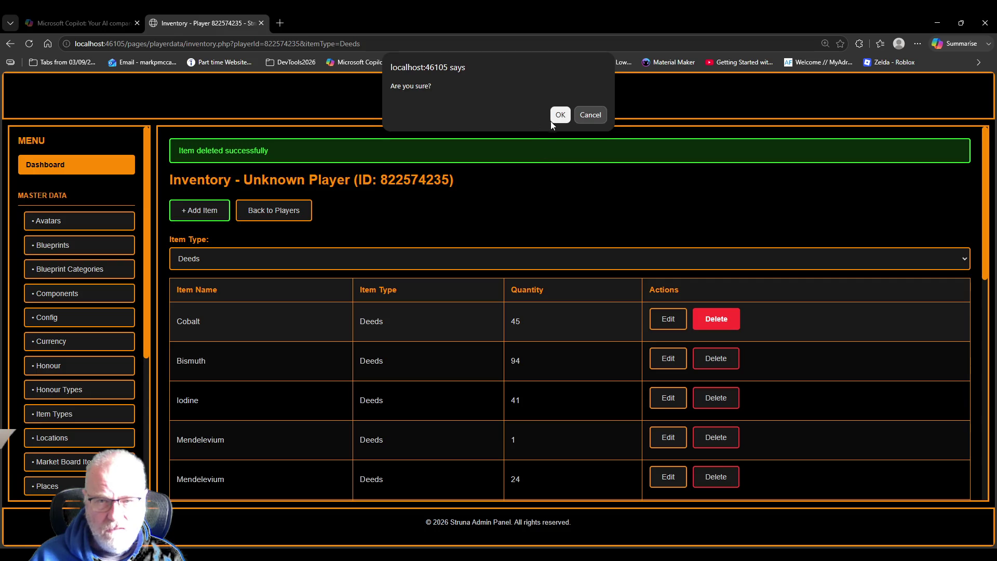
left_click(558, 115)
left_click(716, 318)
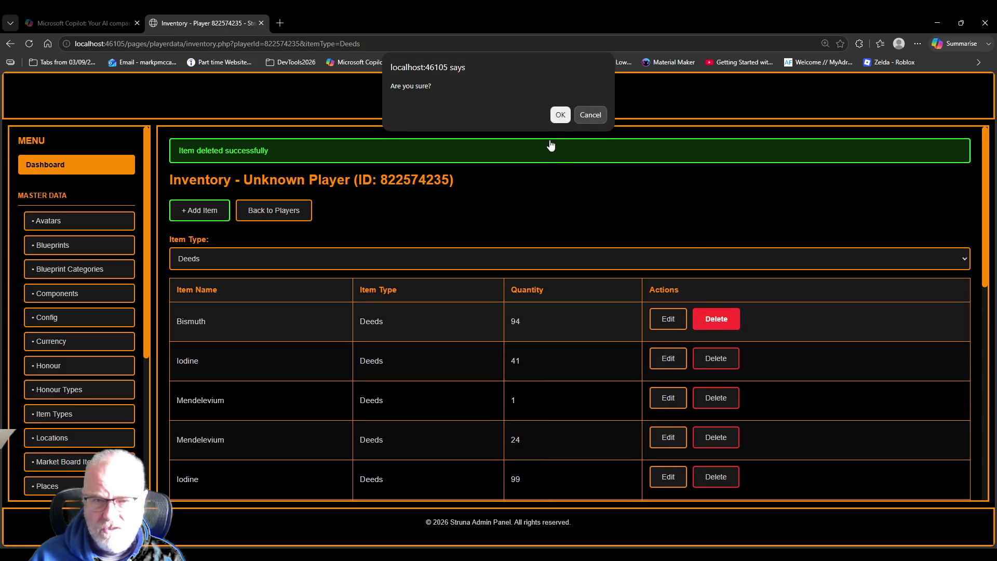
left_click(557, 116)
left_click(716, 318)
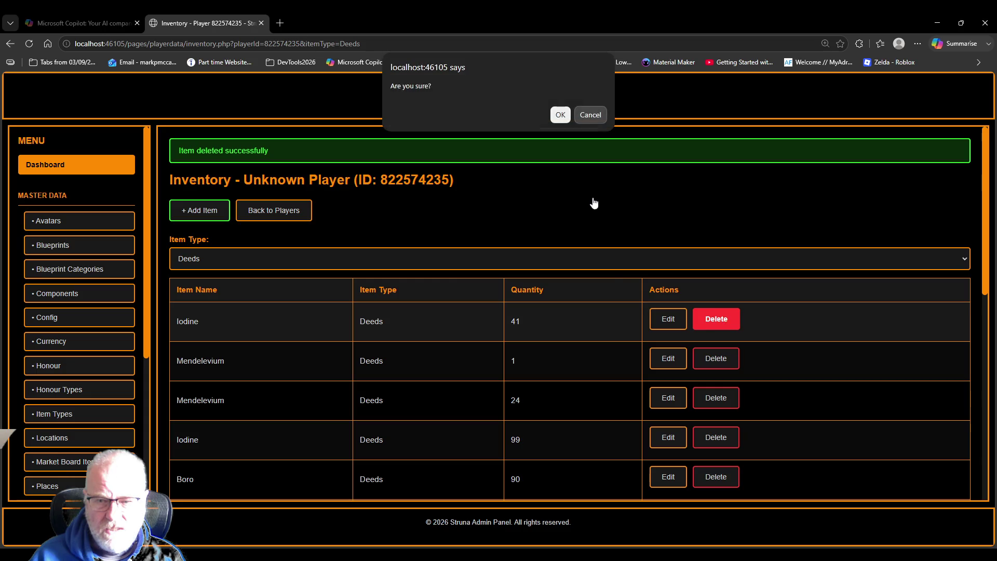
left_click(568, 117)
left_click(716, 318)
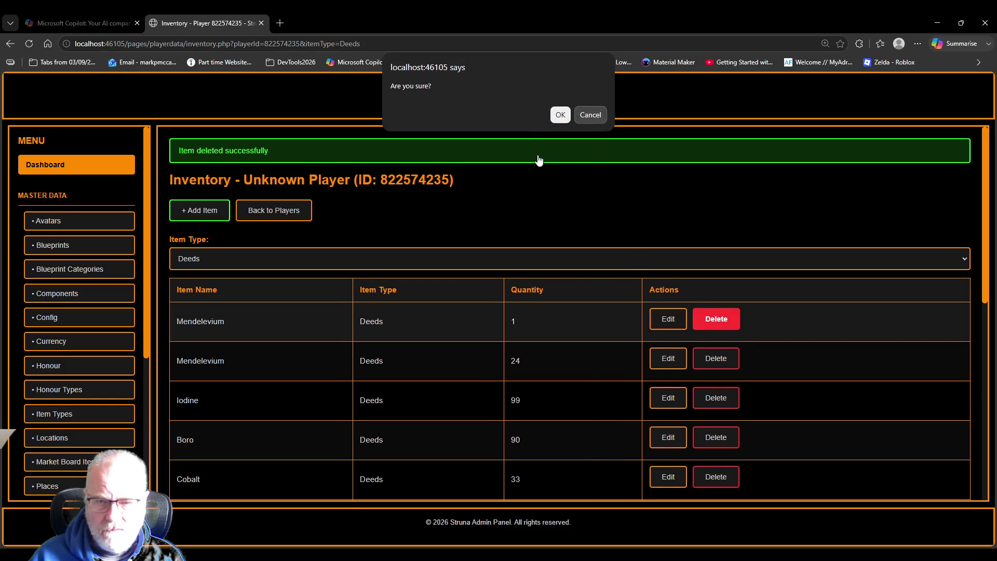
left_click(558, 116)
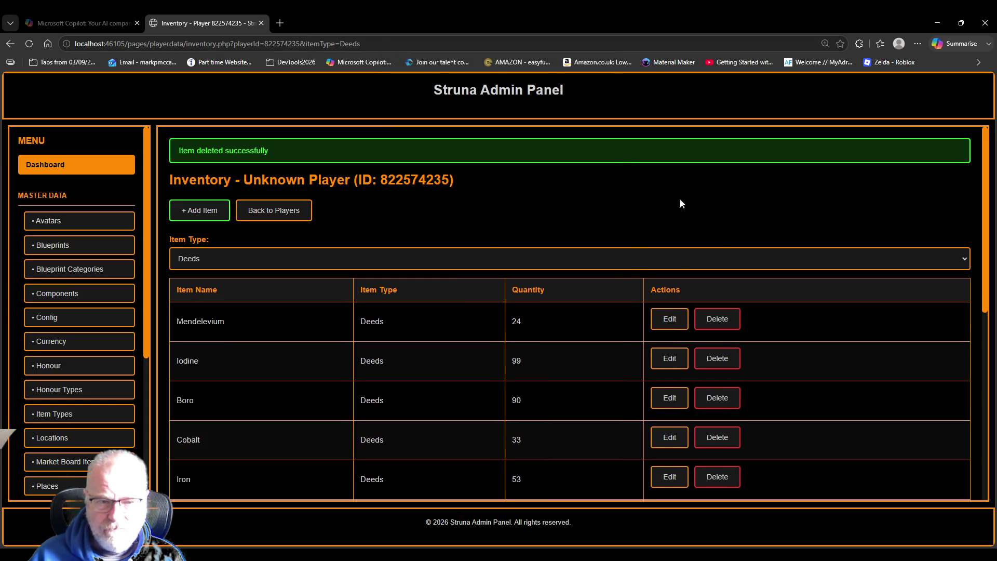
left_click(716, 319)
left_click(560, 114)
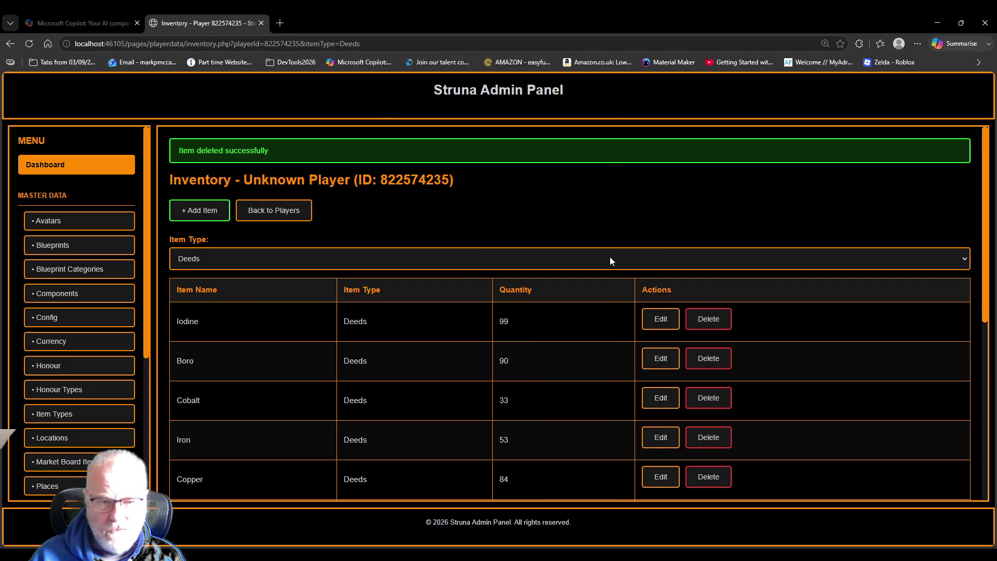
left_click(716, 318)
left_click(560, 115)
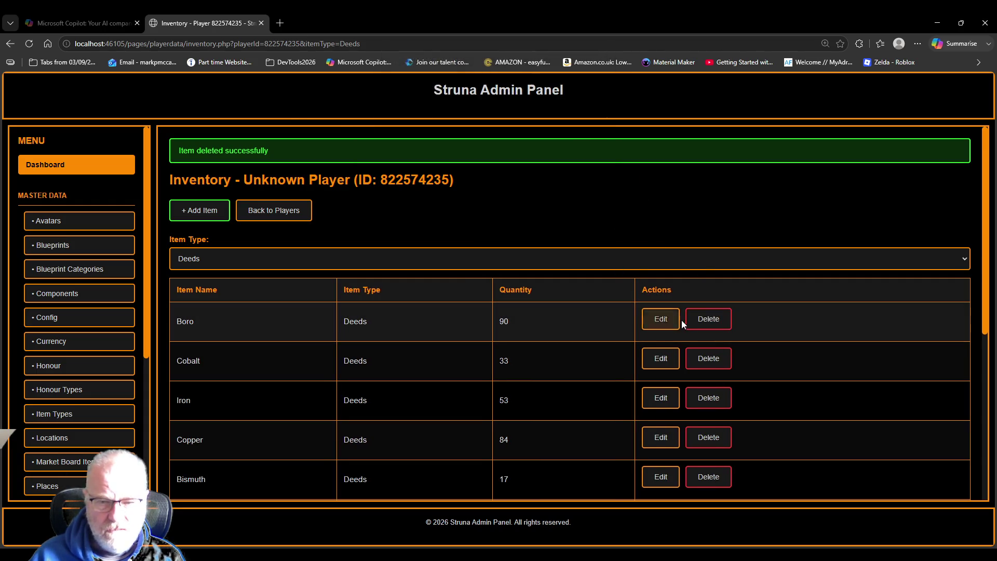
left_click(707, 318)
left_click(560, 115)
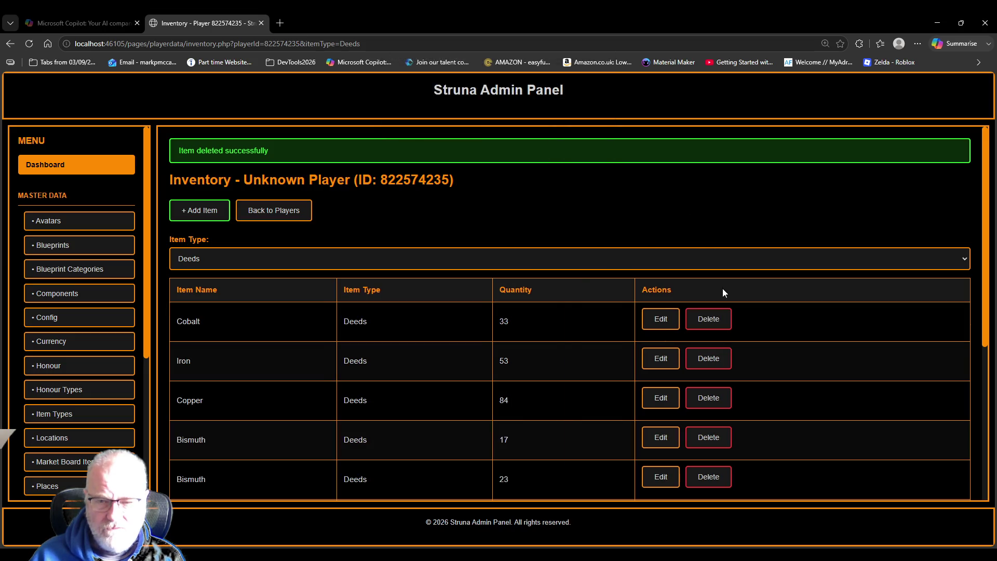
Delete Cobalt 33, Iron, Copper, Bismuth 17 and 23, Boro 78, Scandium, Boro 2 and 44, Cobalt 8
left_click(708, 319)
left_click(561, 112)
left_click(707, 318)
left_click(560, 111)
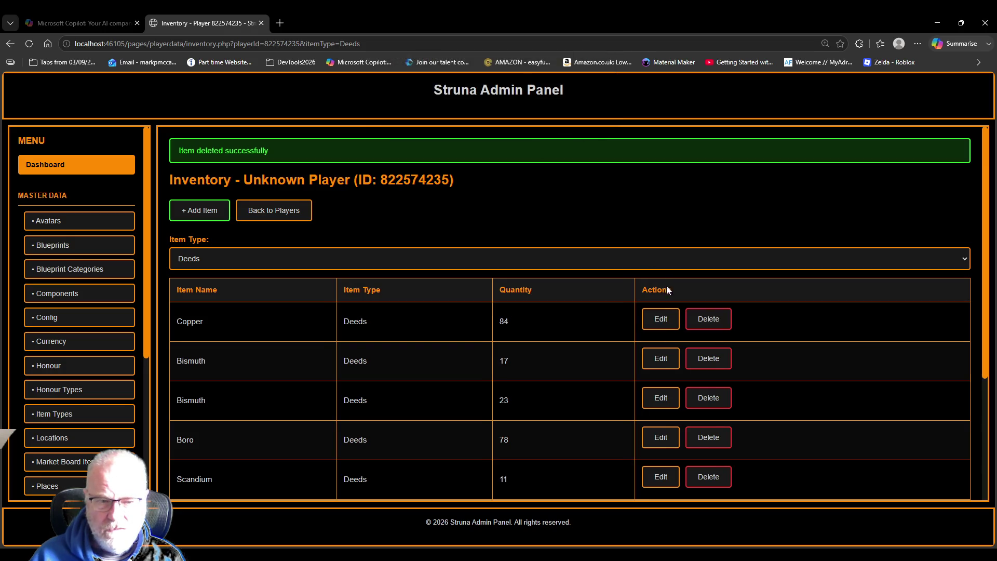
left_click(707, 318)
left_click(559, 115)
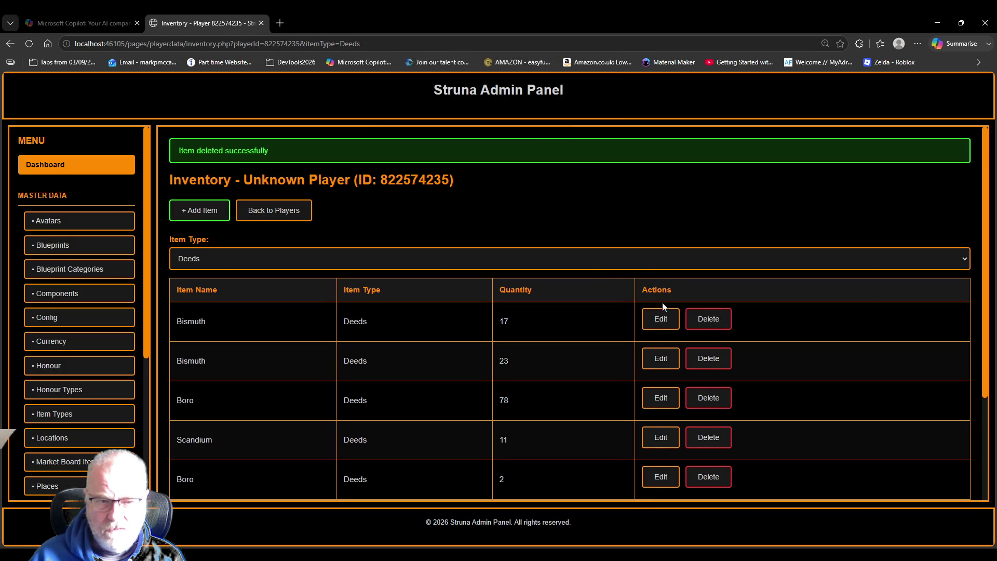
left_click(707, 319)
left_click(560, 111)
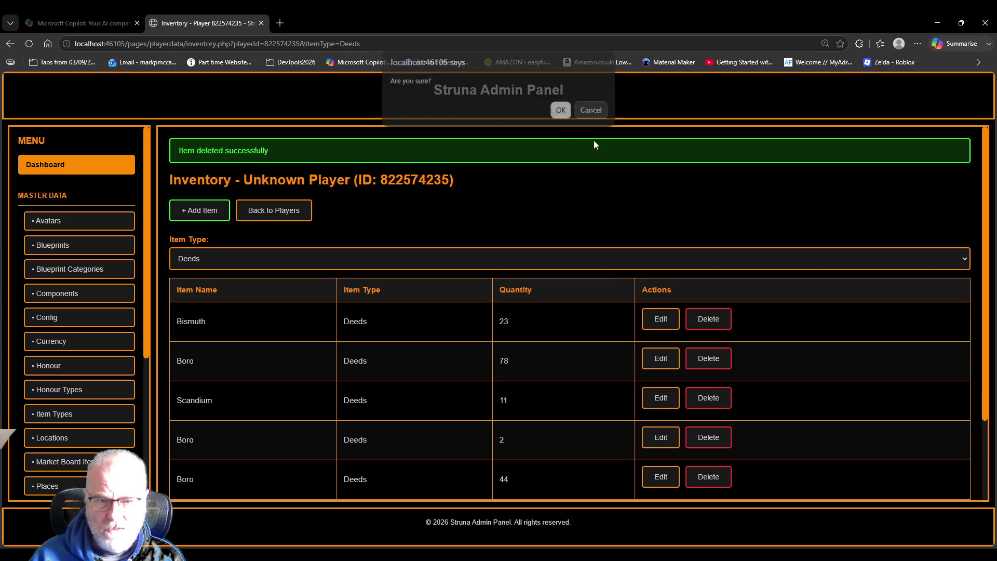
left_click(707, 318)
left_click(561, 116)
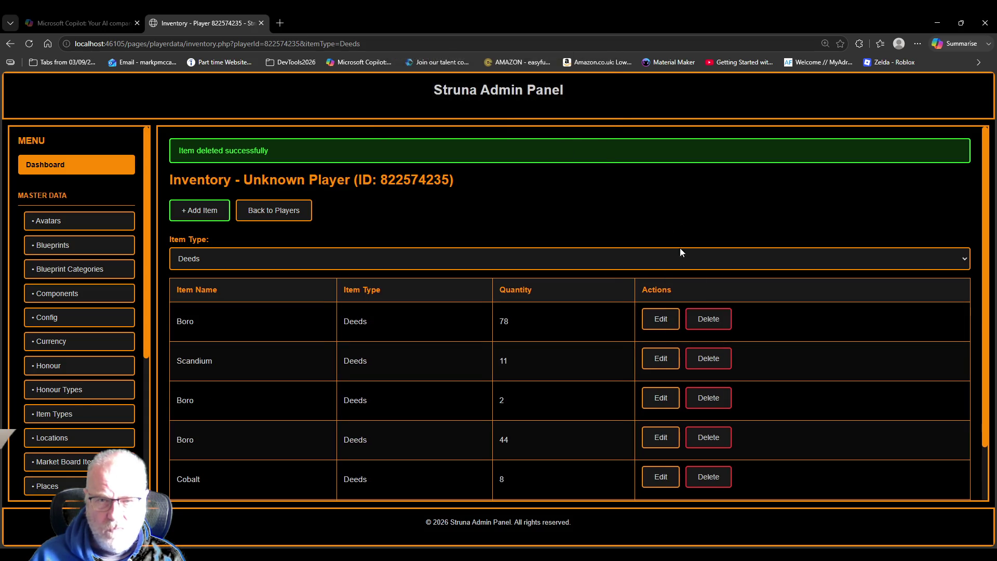
left_click(708, 320)
left_click(561, 116)
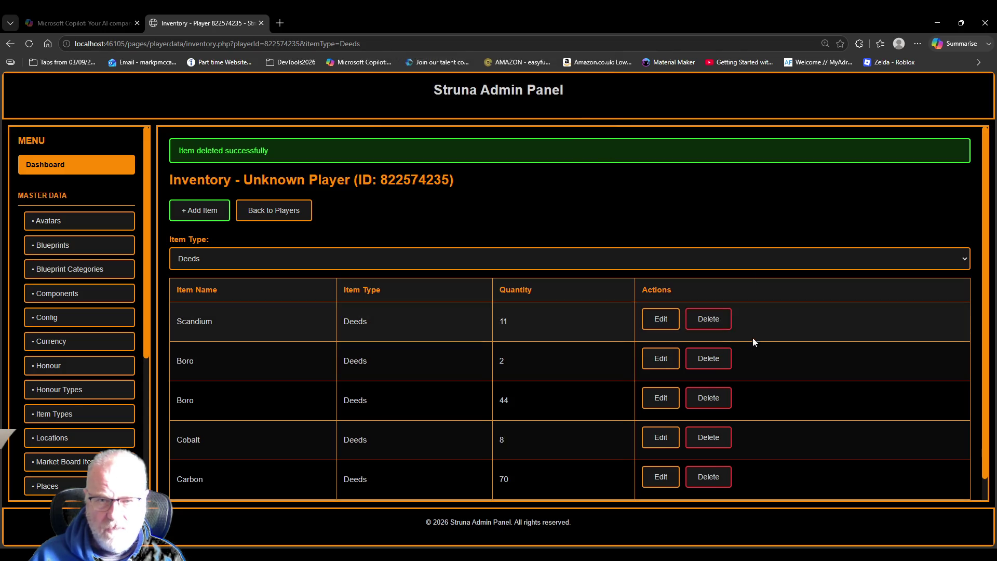
left_click(707, 318)
left_click(561, 115)
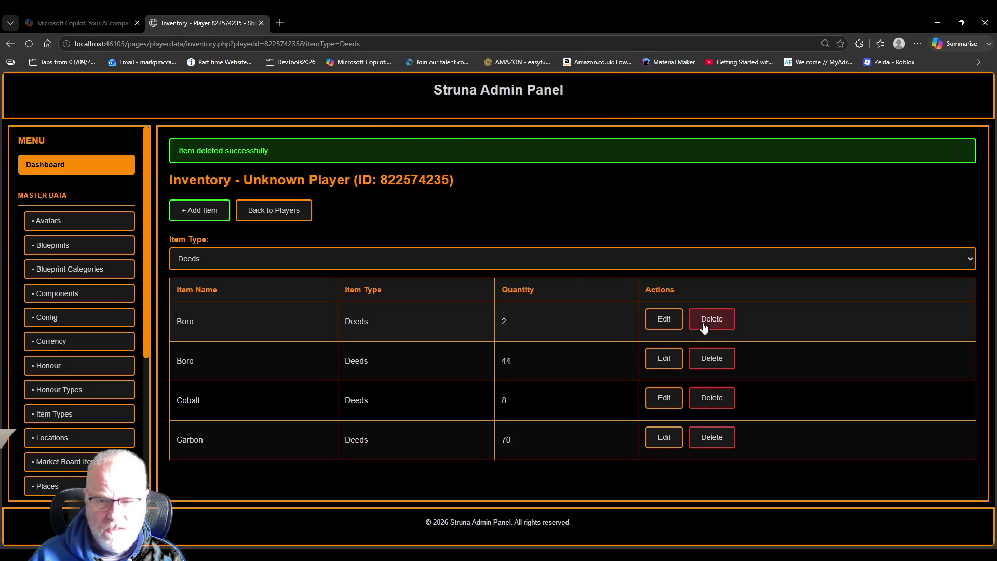
left_click(711, 318)
left_click(560, 119)
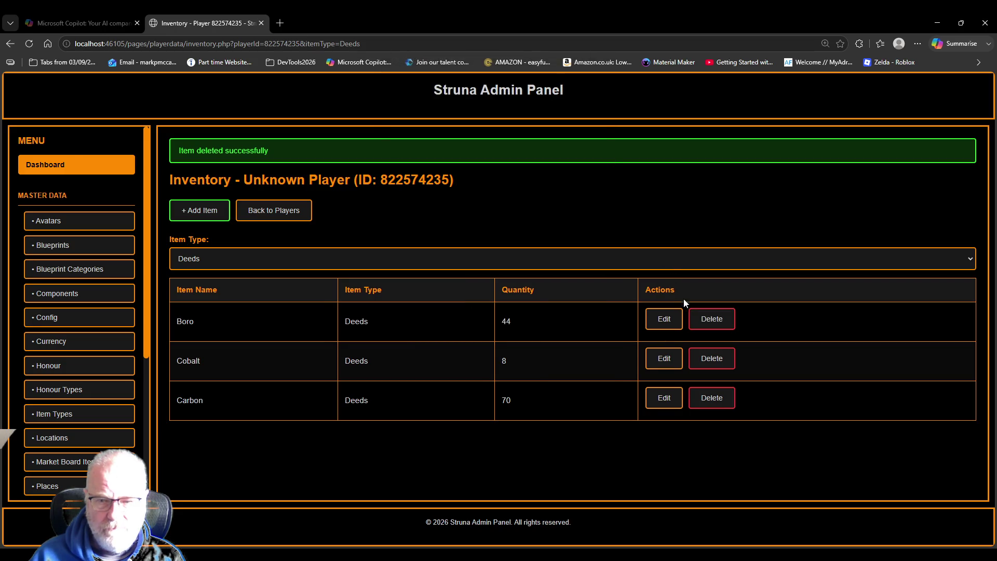
left_click(706, 318)
left_click(553, 121)
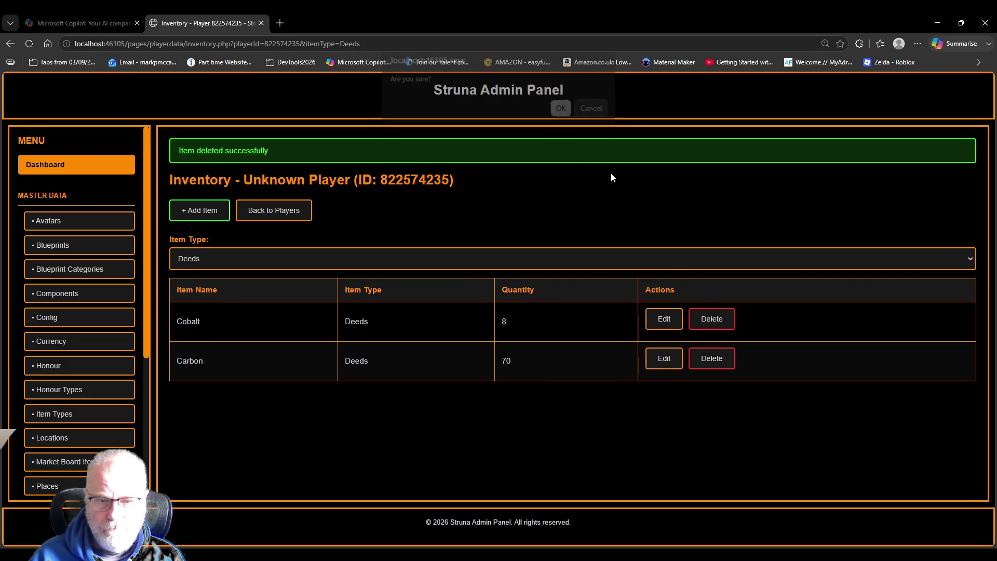
left_click(710, 318)
left_click(561, 115)
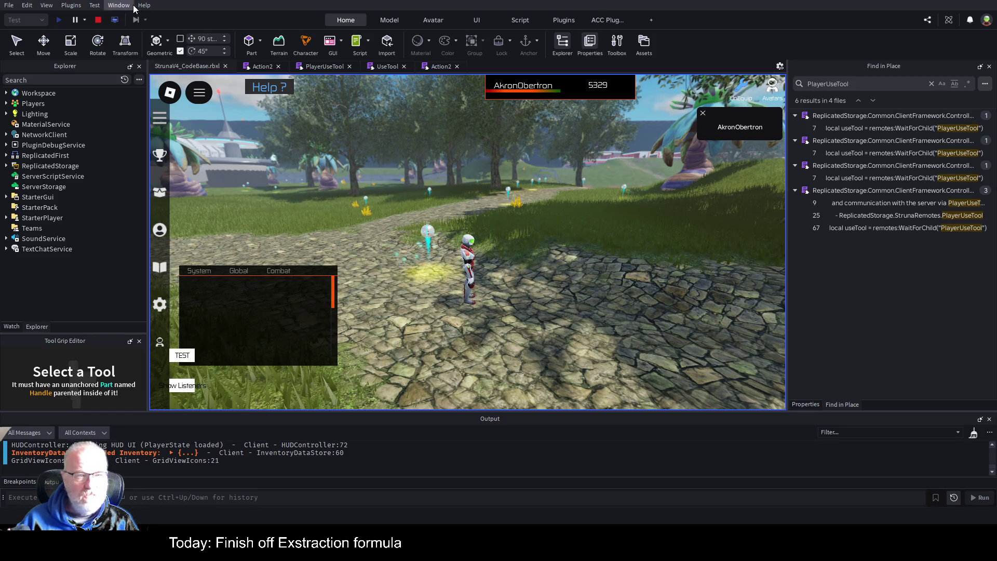
Restart the playtest and show the player's deeds, now holding only Carbon
left_click(96, 19)
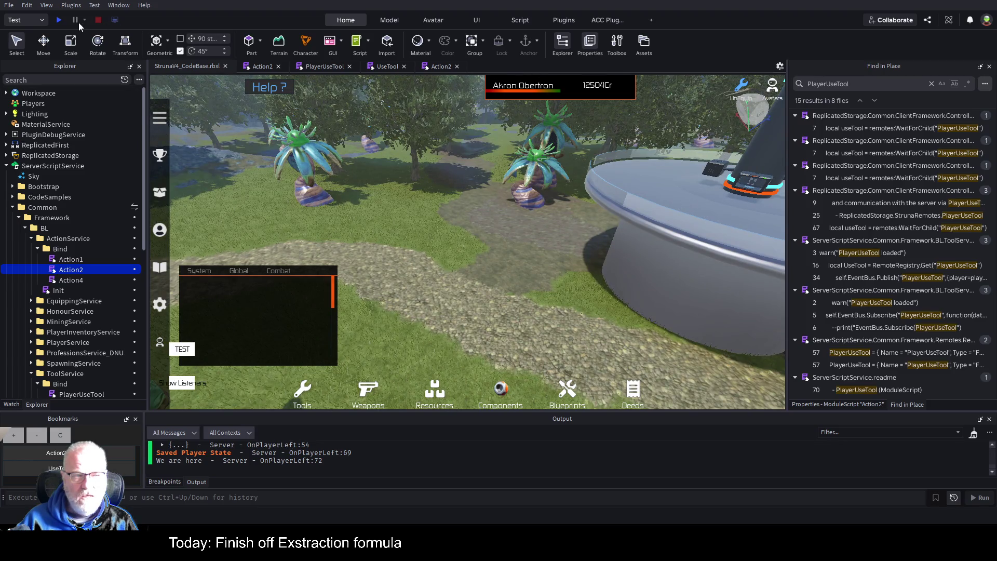
left_click(58, 20)
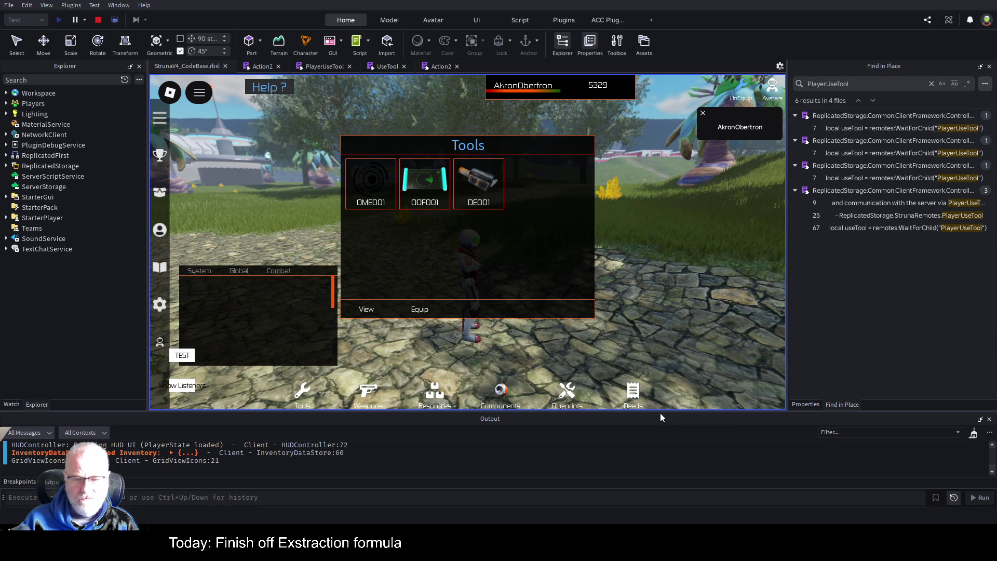
left_click(633, 394)
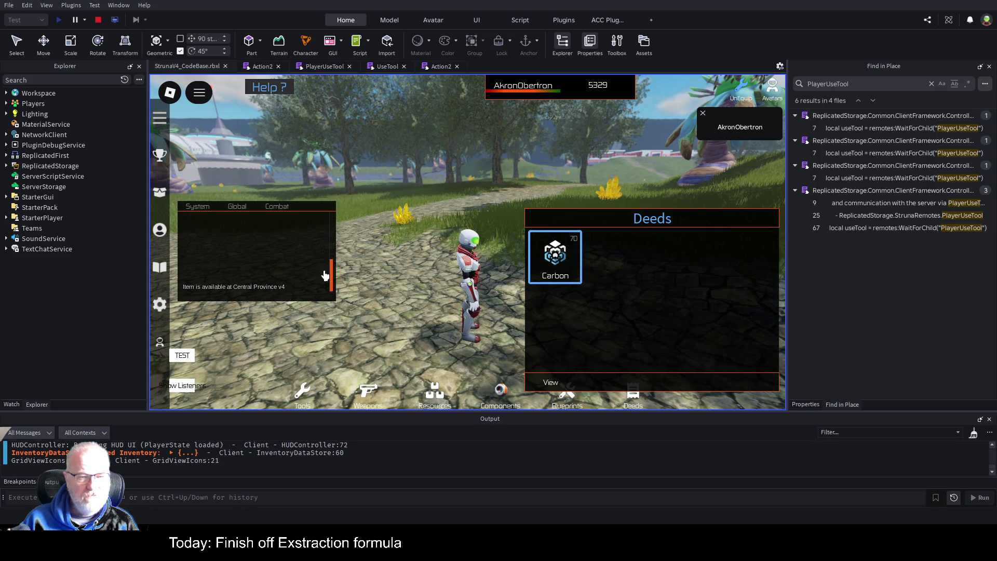
Walk the character forward, close the deeds panel, move the chat window up, and open the Action2 script
key("w")
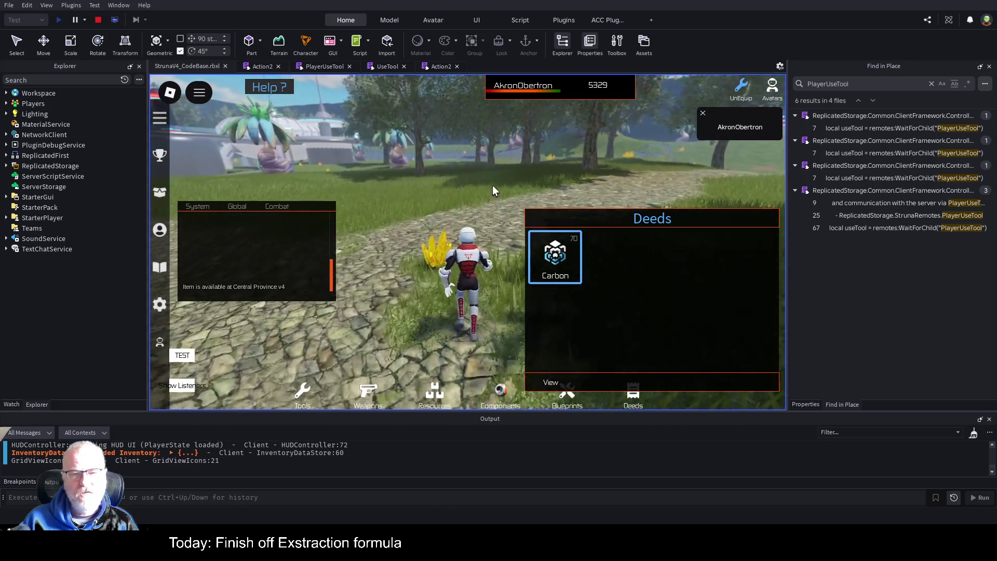
key("w")
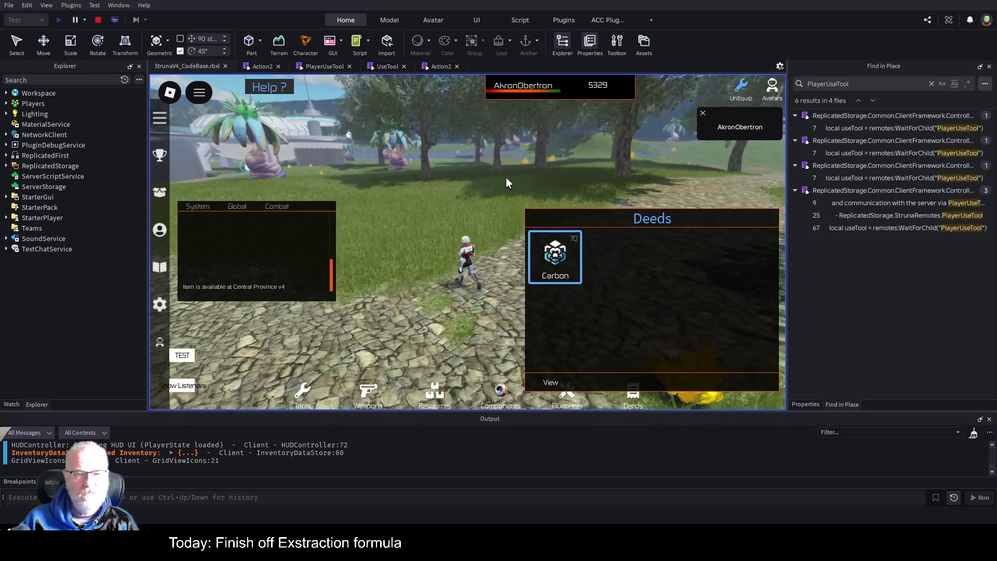
key("w")
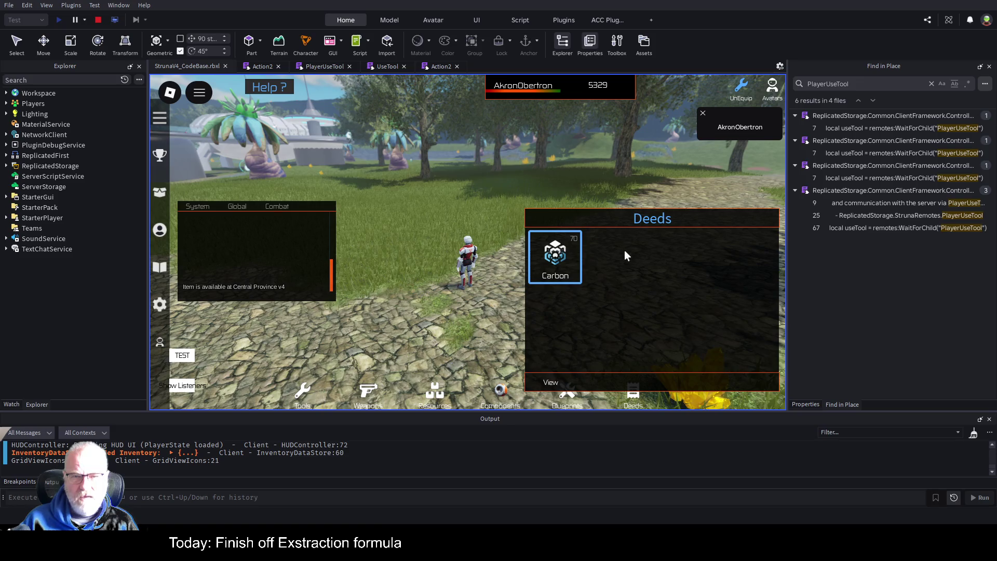
left_click(637, 261)
left_click_drag(240, 244, 240, 171)
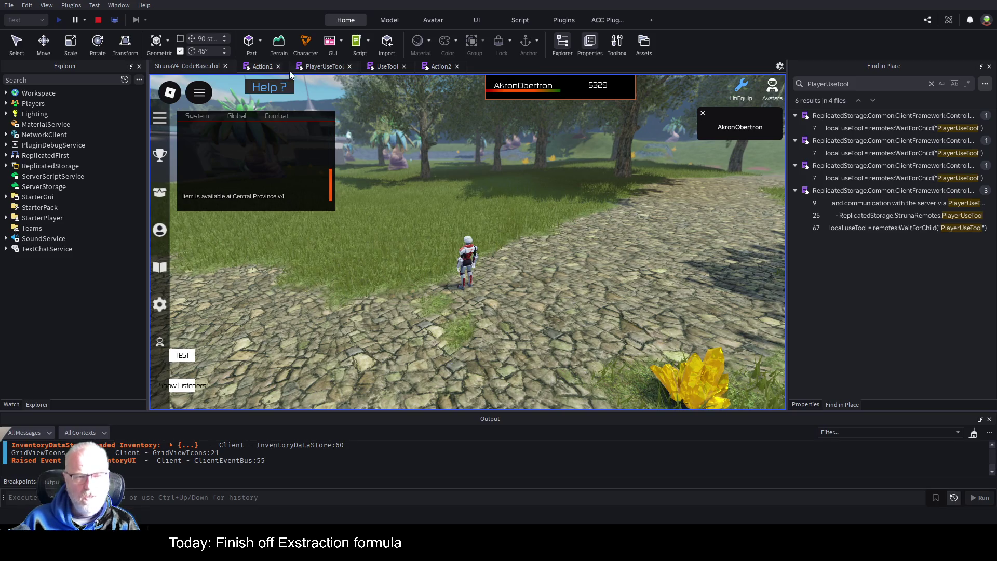
left_click(262, 66)
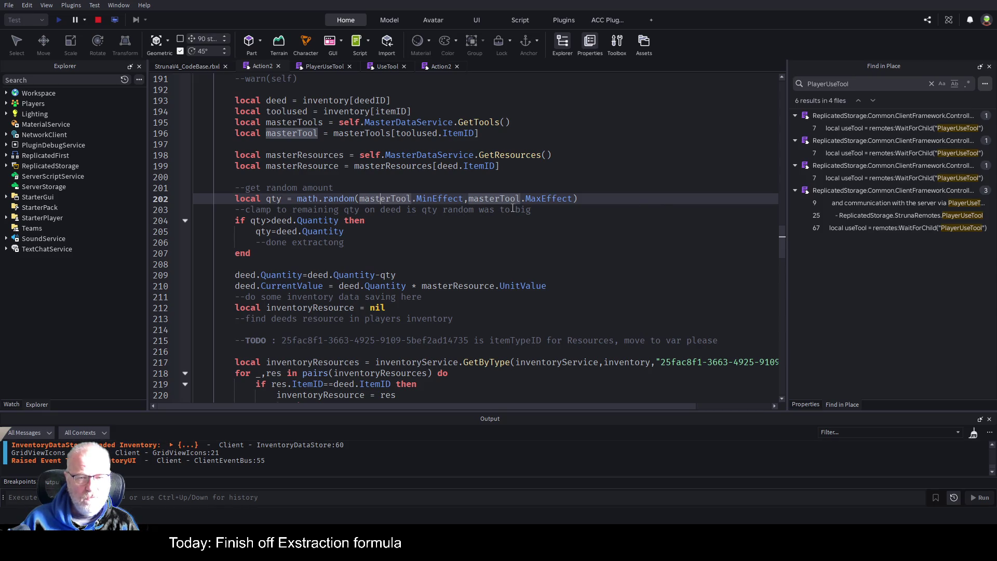
left_click(561, 203)
left_click(436, 198)
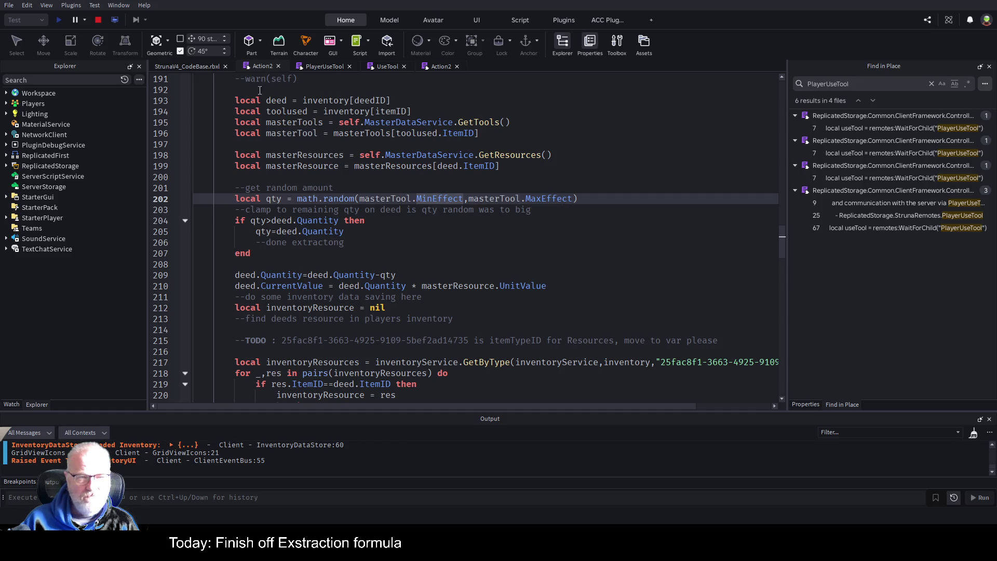
left_click(210, 68)
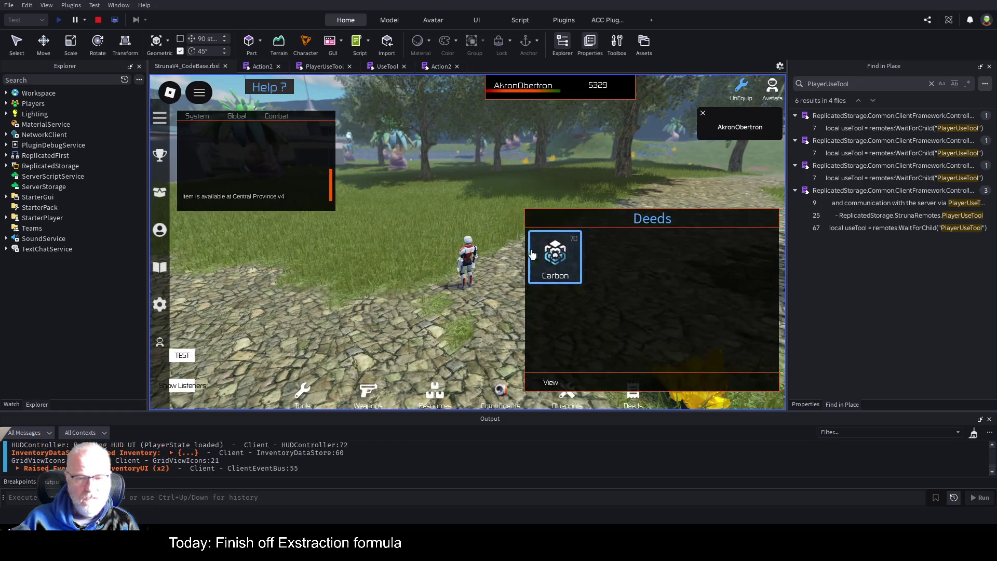
Check the OME001 extractor's stats in the player's tools inventory
left_click(302, 404)
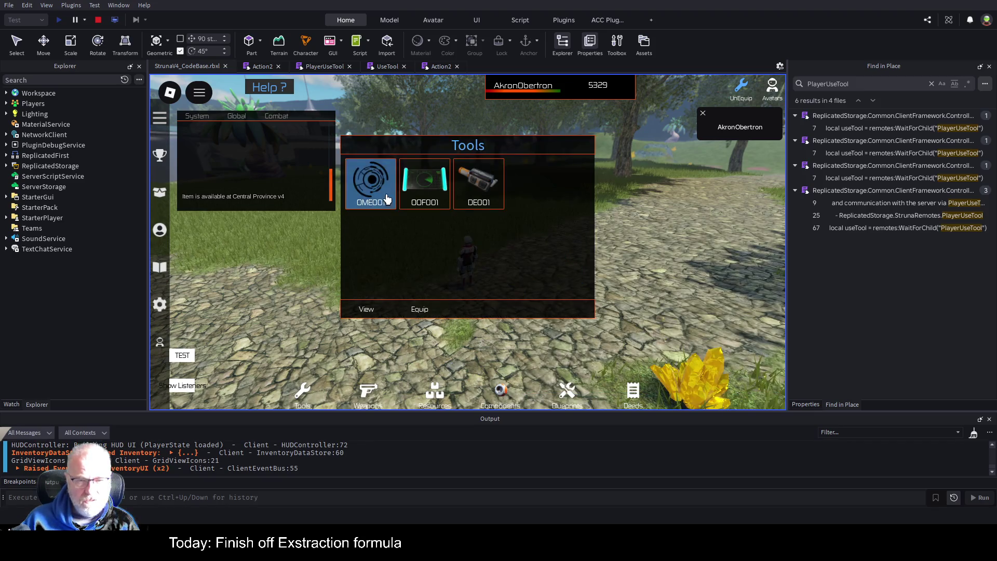
left_click(371, 181)
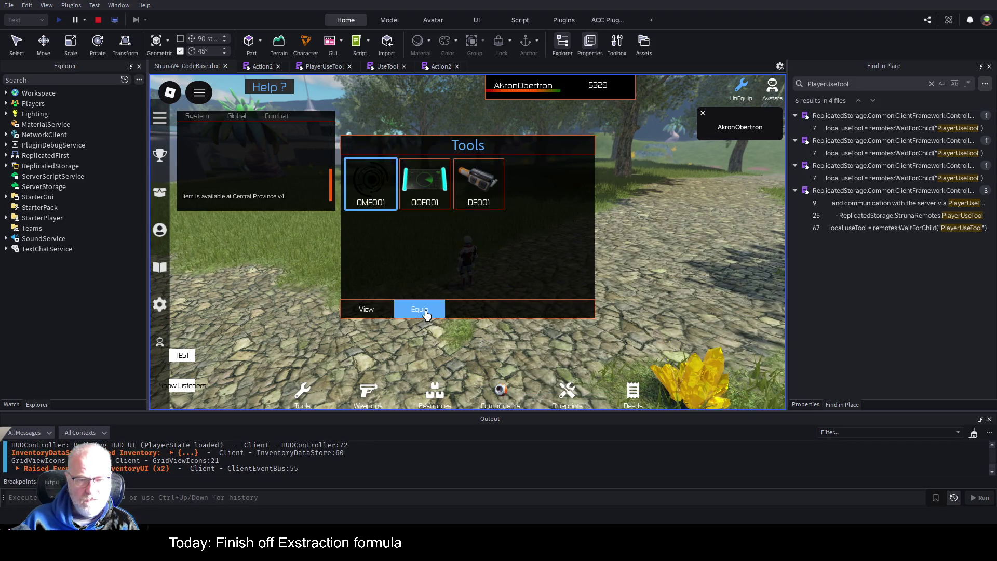
left_click(366, 309)
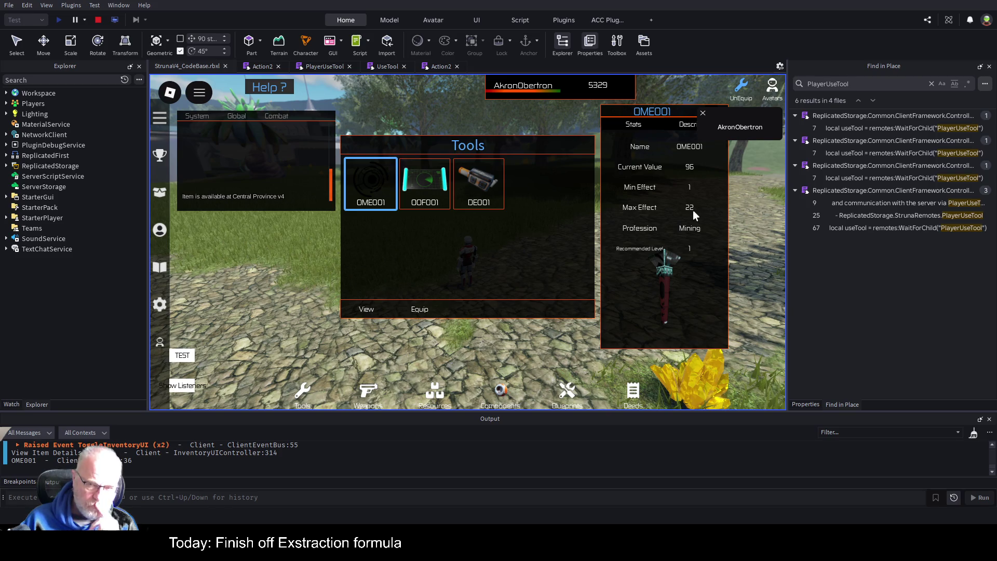
left_click(701, 115)
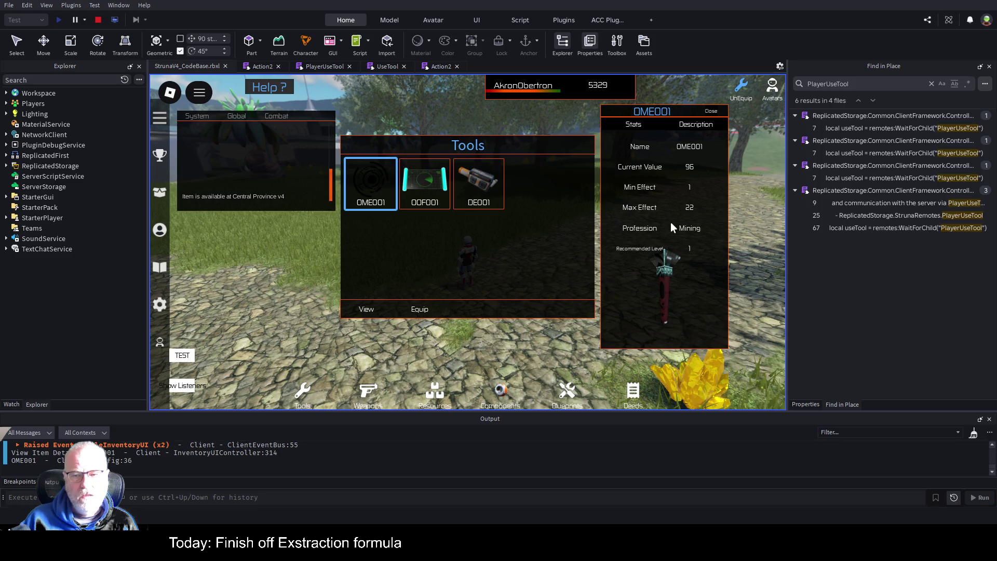
Equip the OOF001 scanner and scan, finding 97 Boro worth 291Cr
left_click(431, 179)
left_click(427, 311)
left_click(540, 283)
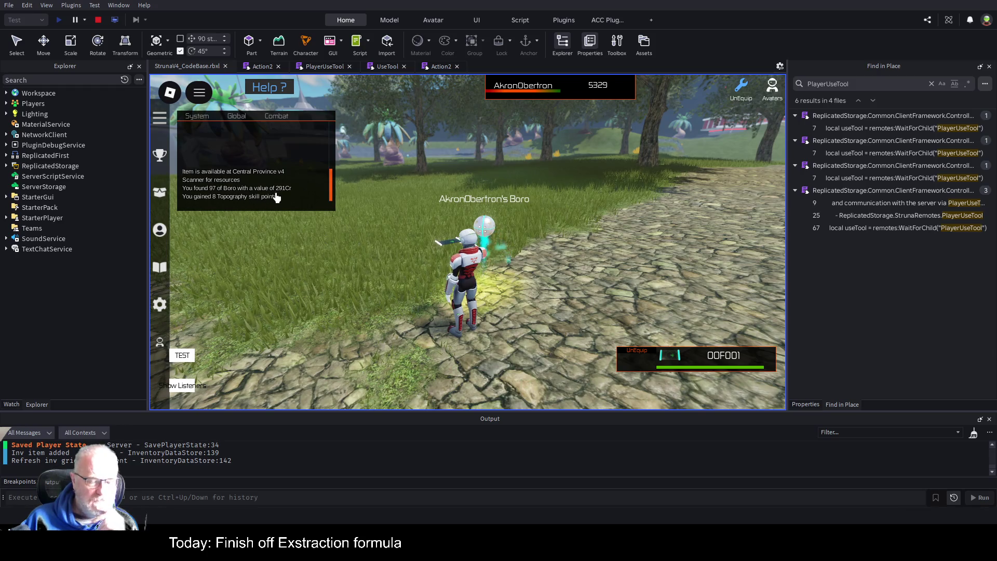
View the new Boro deed of 97 in the Deeds inventory and show its description
key("i")
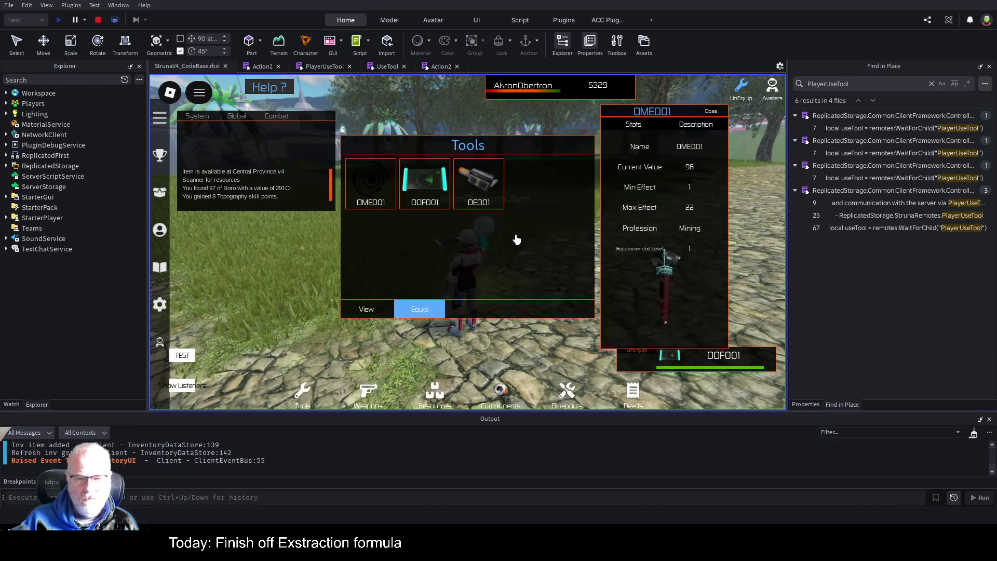
left_click(638, 398)
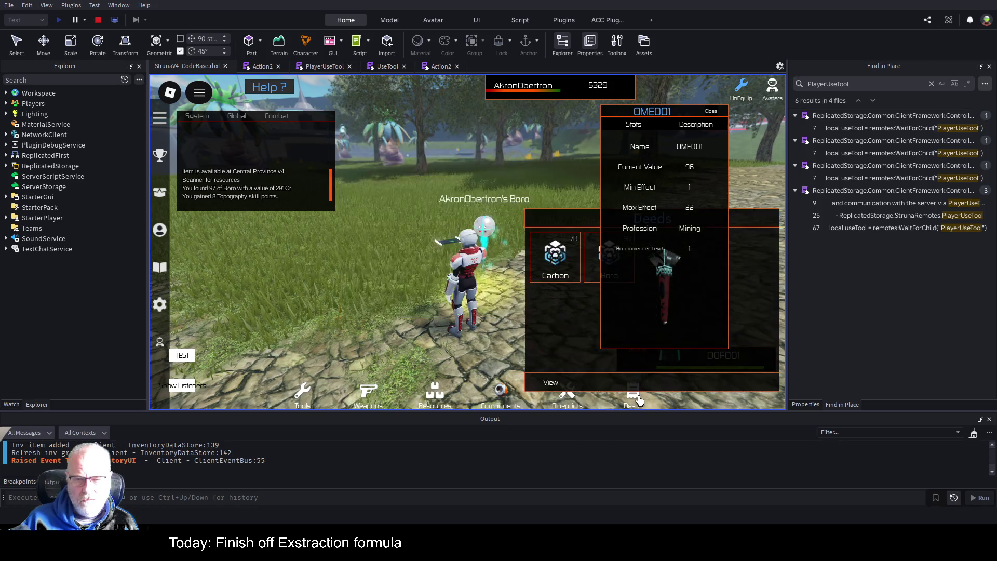
left_click(487, 168)
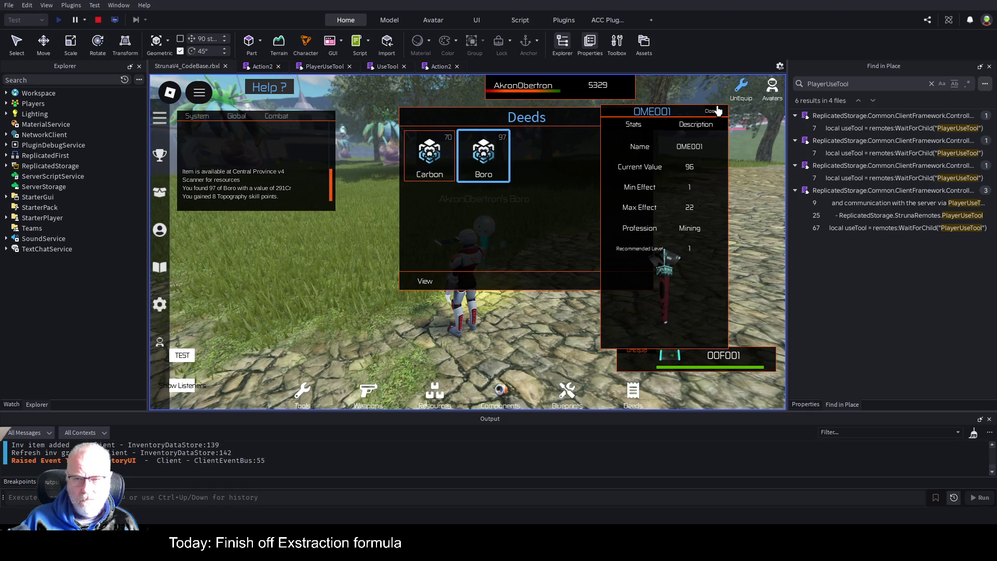
left_click(718, 111)
left_click(423, 281)
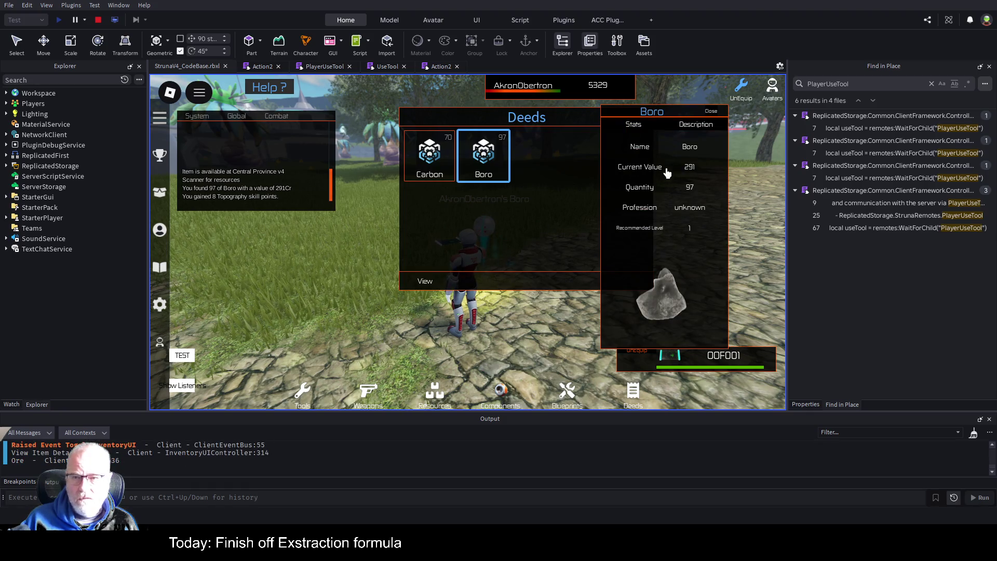
left_click(698, 125)
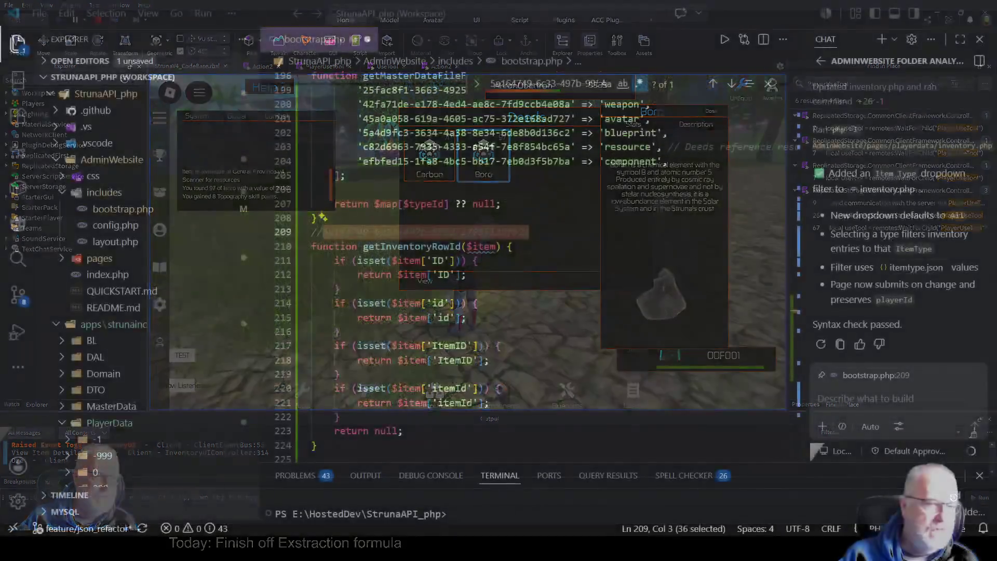
Open resource.json from the MasterData folder
scroll(145, 322, "down", 3)
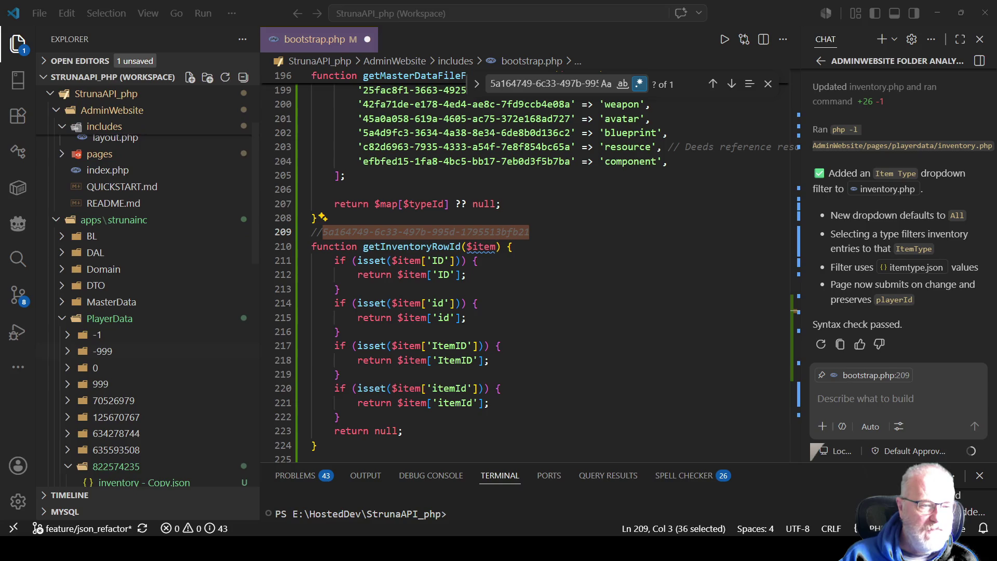
left_click(111, 301)
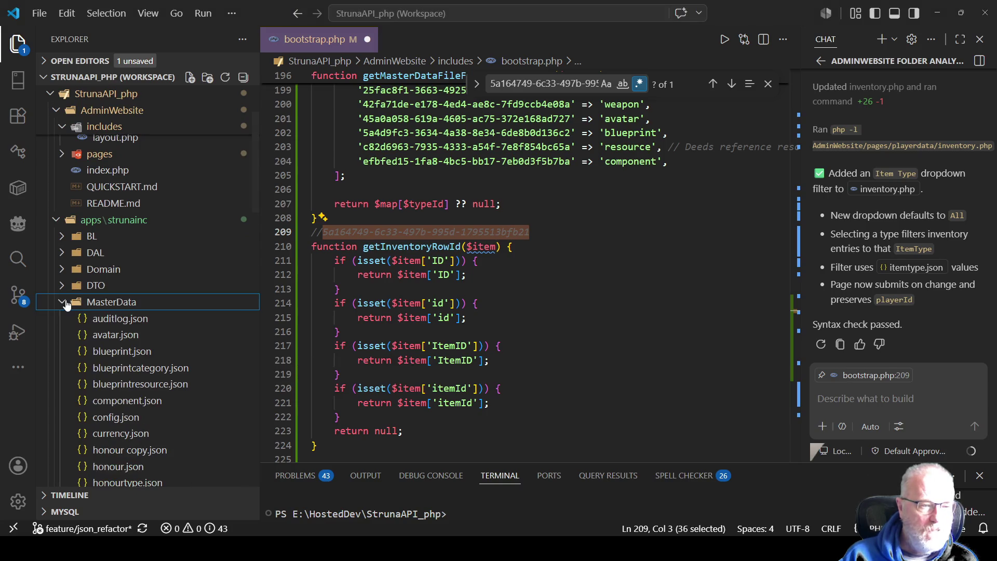
scroll(145, 363, "down", 3)
scroll(140, 333, "down", 5)
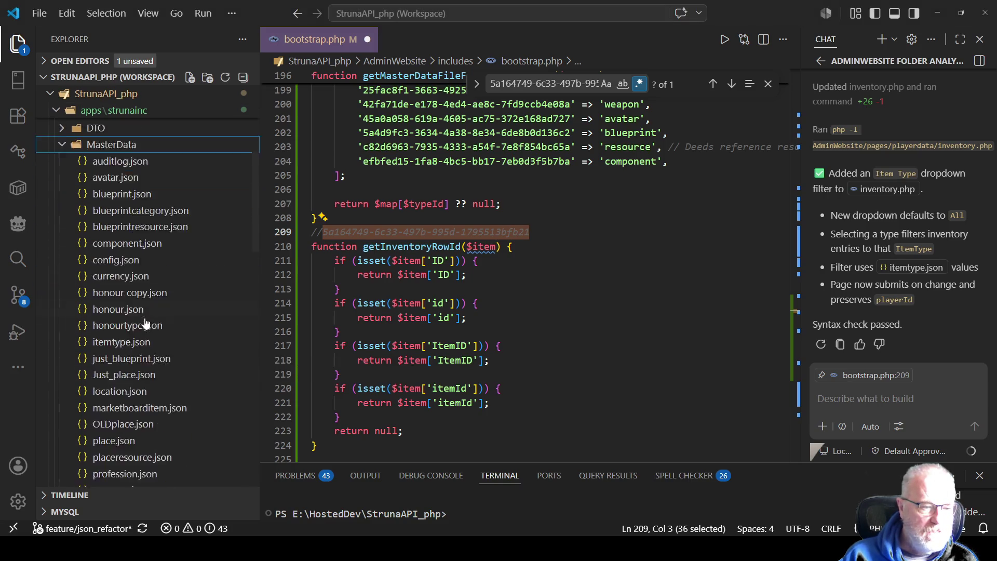
double_click(129, 364)
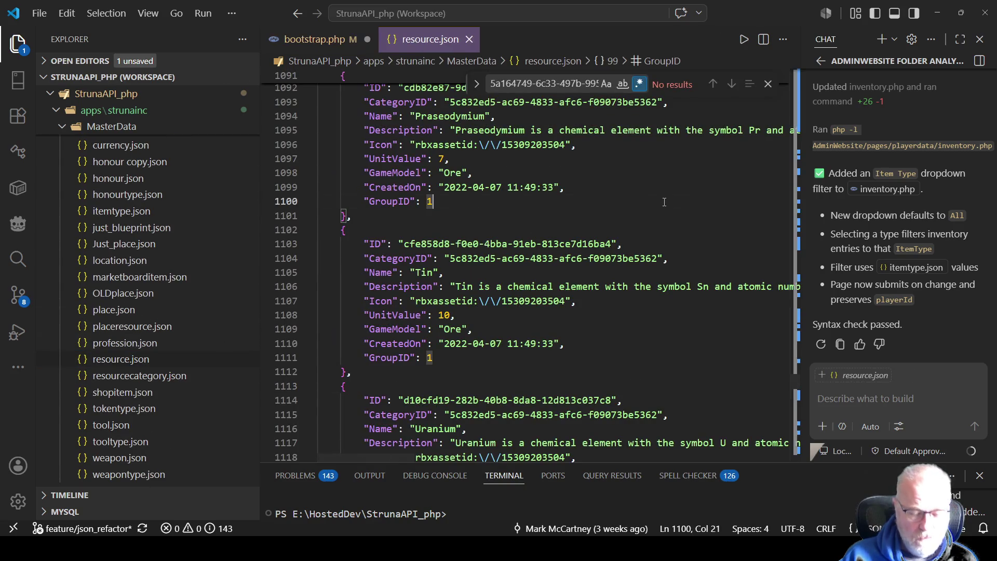
Change the Boro resource name on line 544 to 'Boron' and save resource.json
key("ctrl+Home")
key("ctrl+f")
type("Boro")
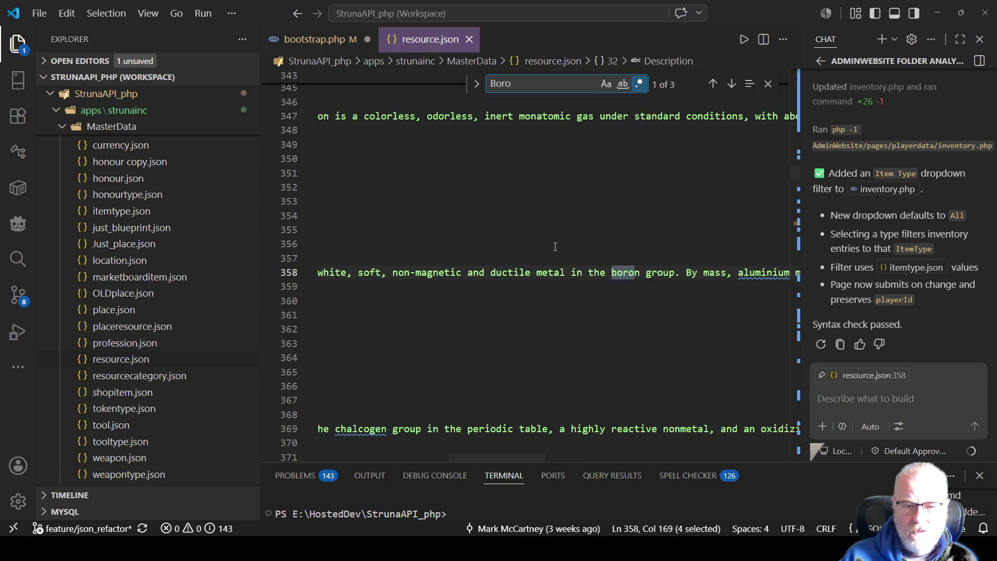
left_click(523, 275)
key("Home")
key("Home")
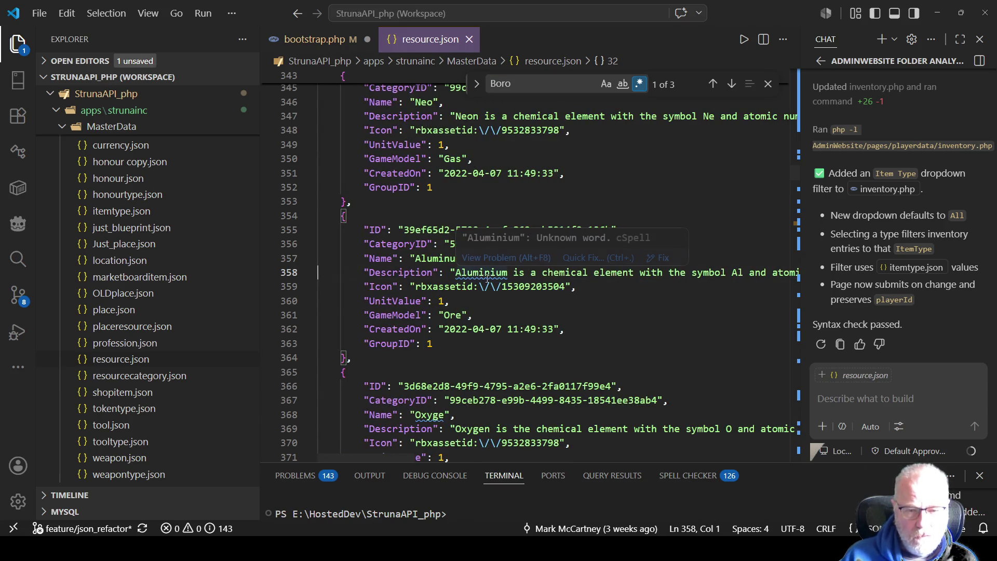
key("F3")
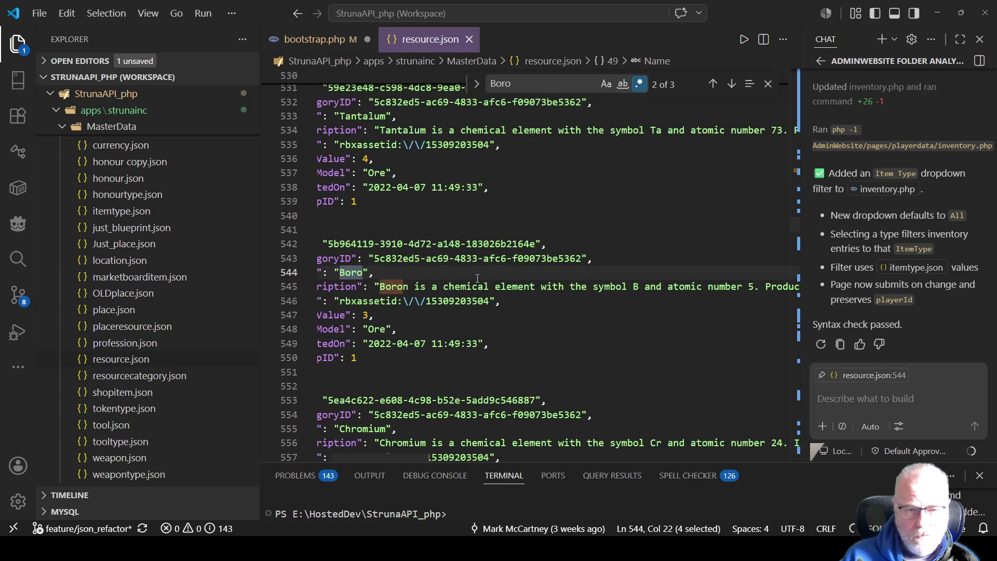
left_click(365, 273)
type("n")
key("ctrl+s")
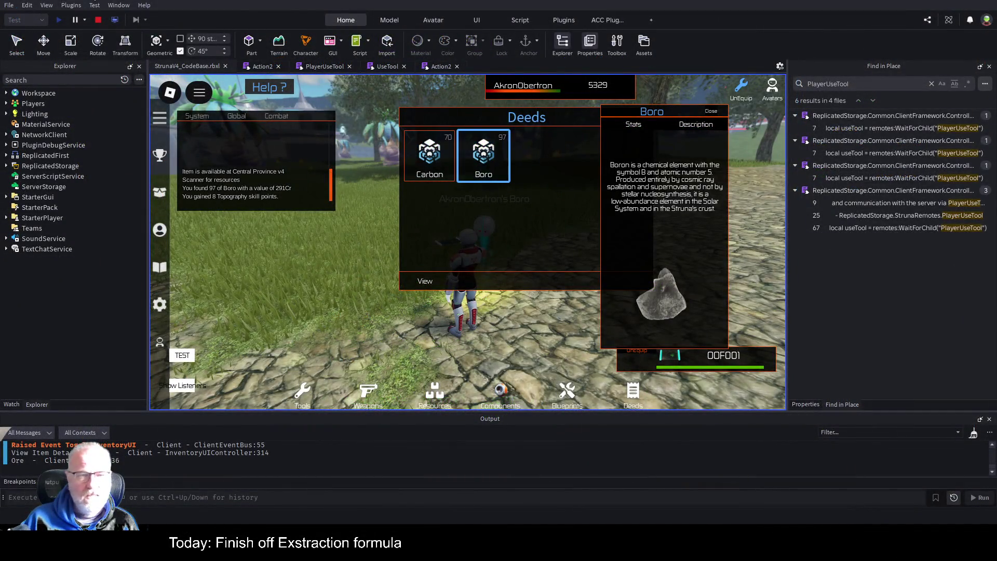
Restart the play test and equip the OME001 extractor
left_click(100, 19)
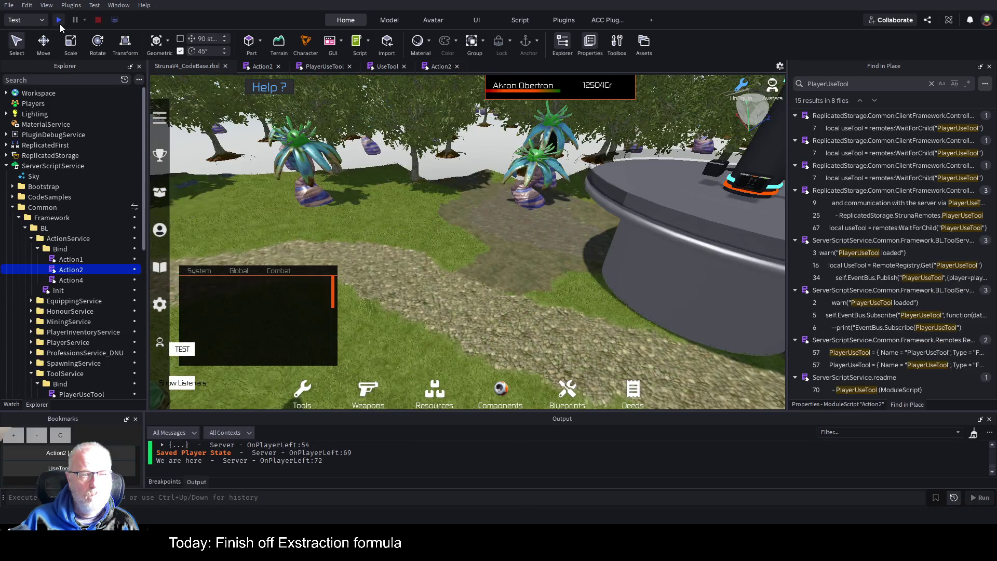
left_click(60, 21)
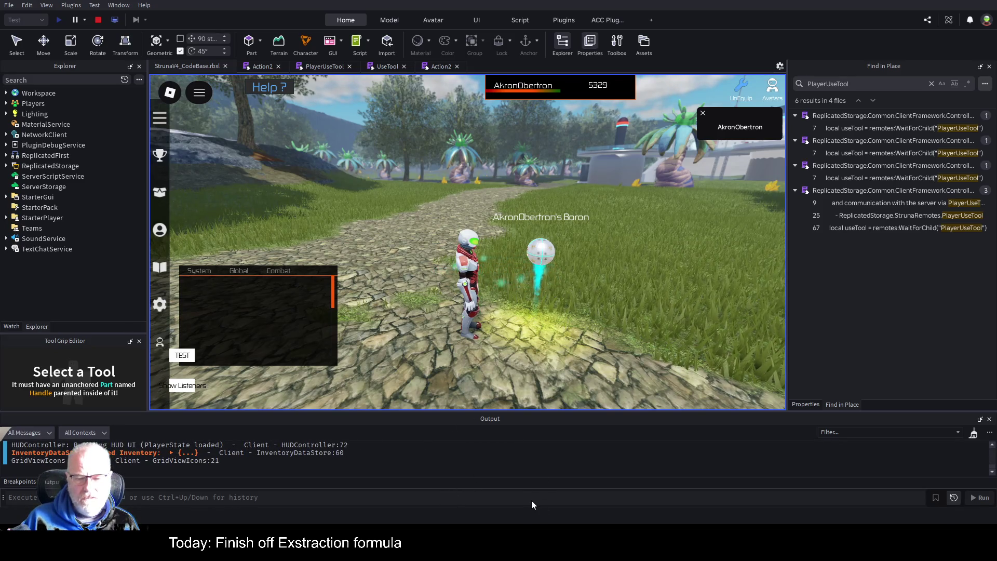
key("i")
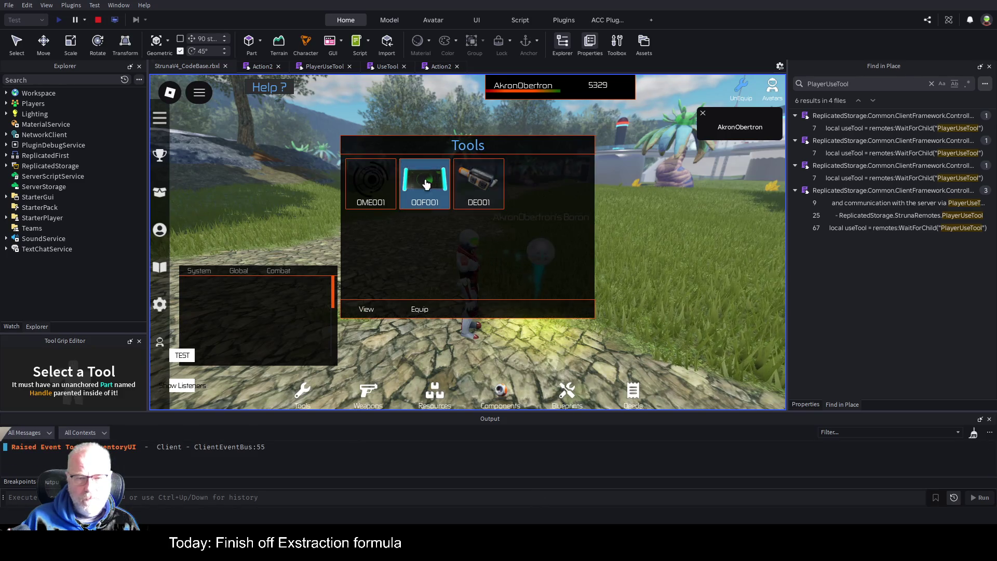
left_click(371, 185)
left_click(419, 311)
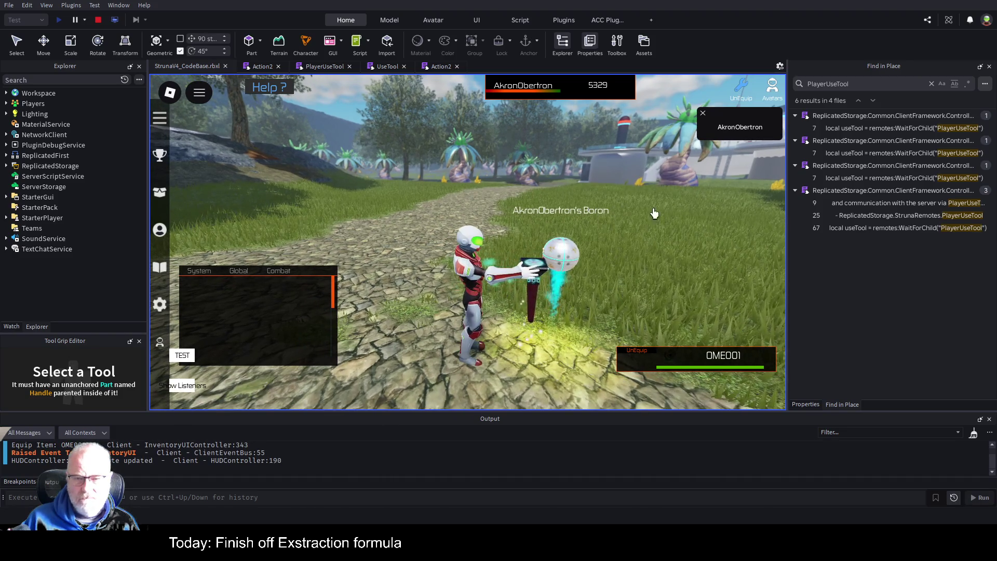
View the Boron deed's stats from the Deeds inventory
key("i")
left_click(633, 399)
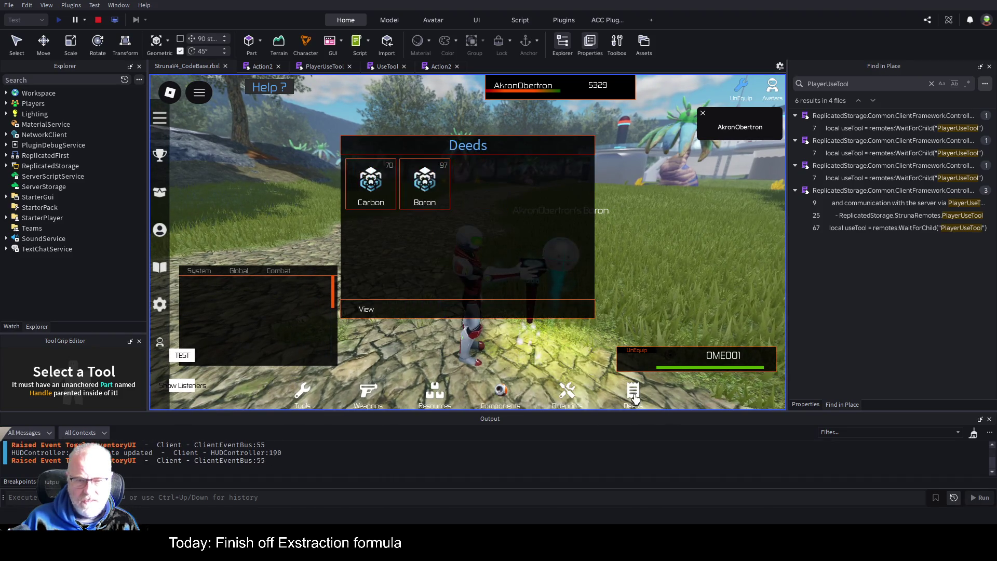
left_click(430, 192)
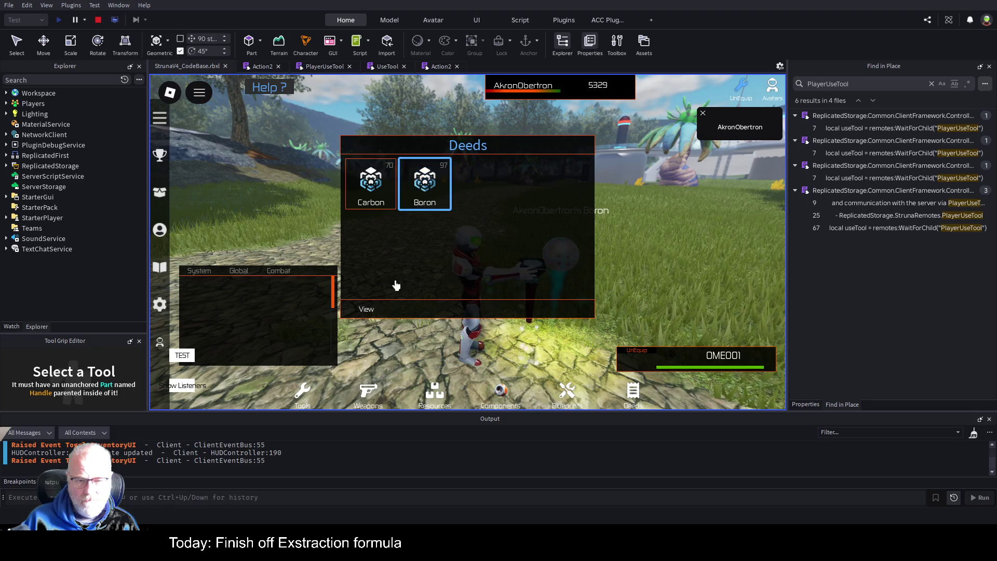
left_click(360, 310)
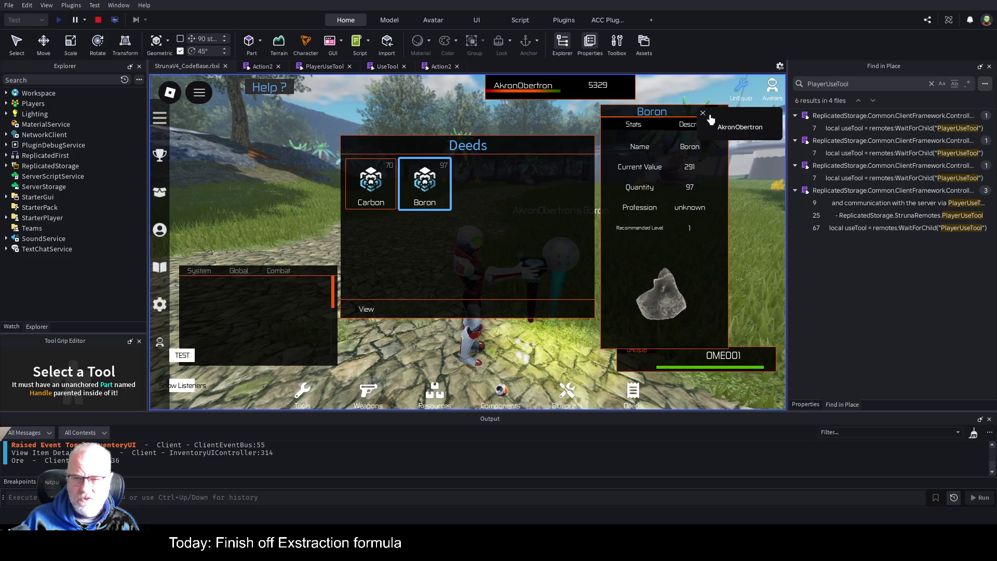
left_click_drag(677, 112, 726, 97)
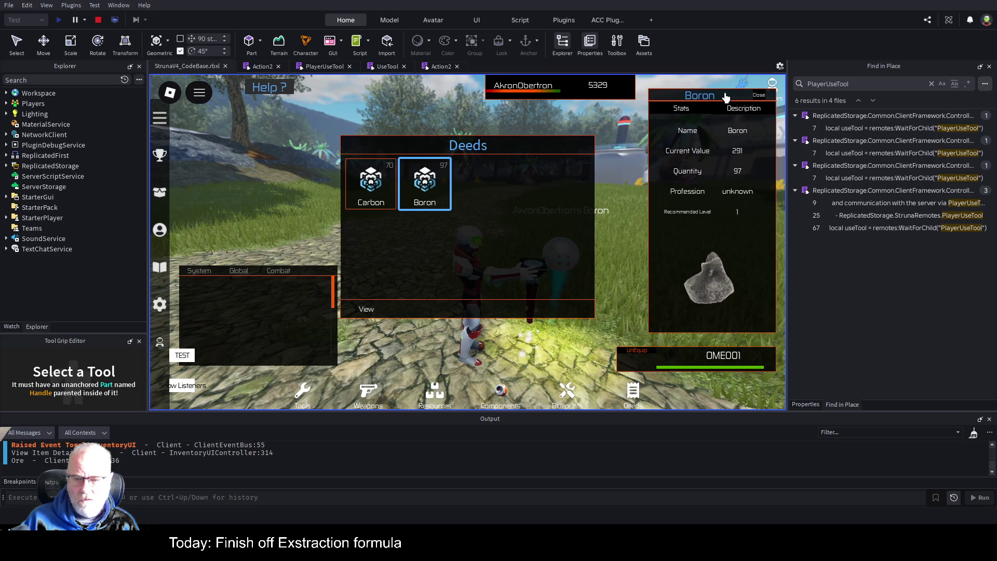
Extract from the Boron ore, getting 1 Boron worth 3Cr
key("i")
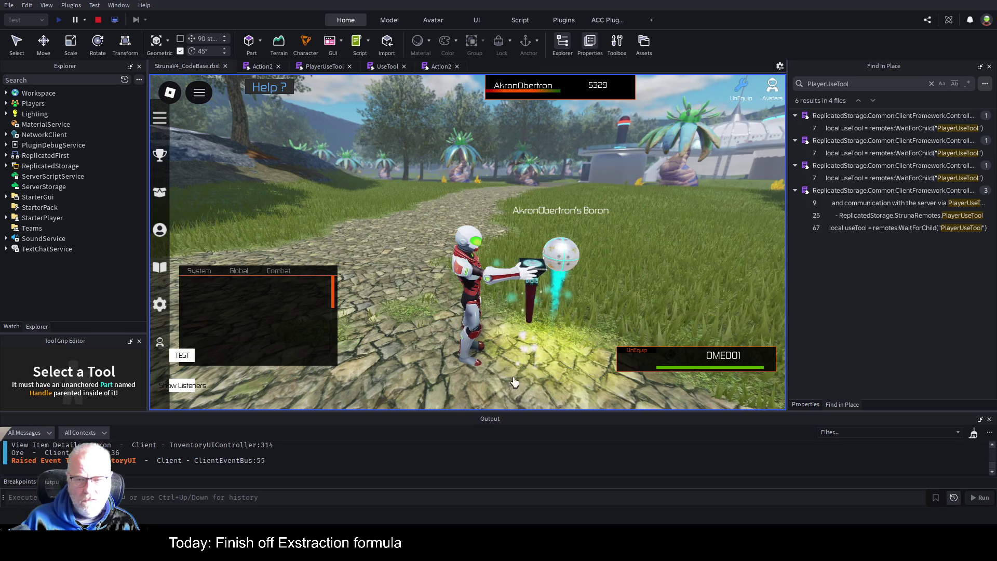
left_click(546, 305)
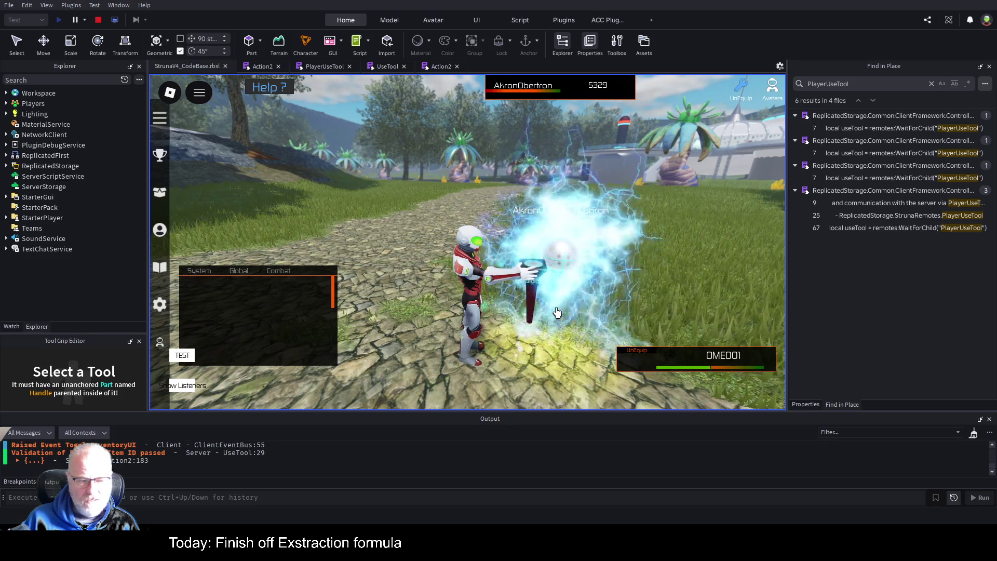
mouse_move(298, 310)
left_mouse_down()
mouse_move(301, 261)
mouse_move(327, 210)
left_mouse_up()
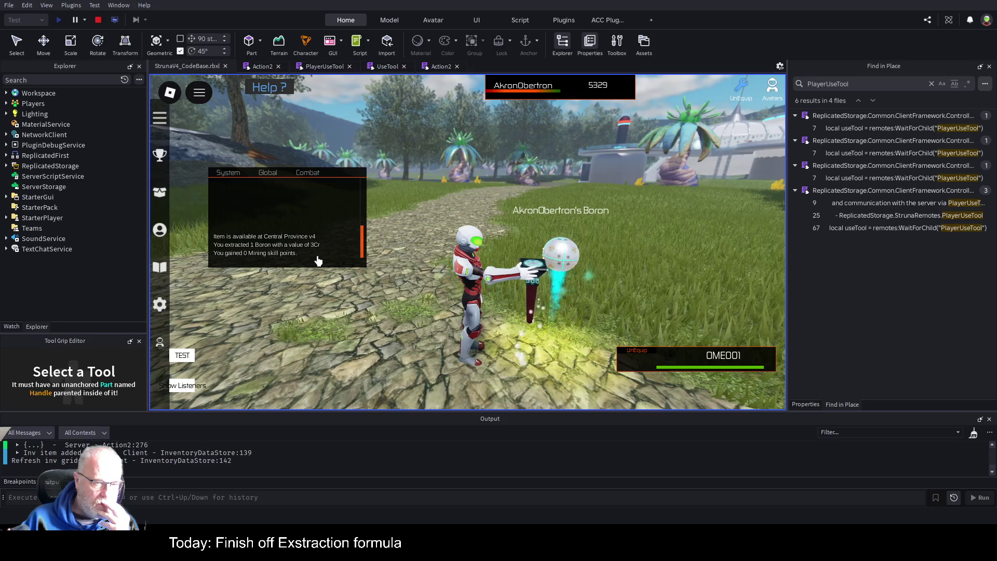
Extract again for 20 Boron worth 60Cr, then expand Players and the player node
left_click(575, 250)
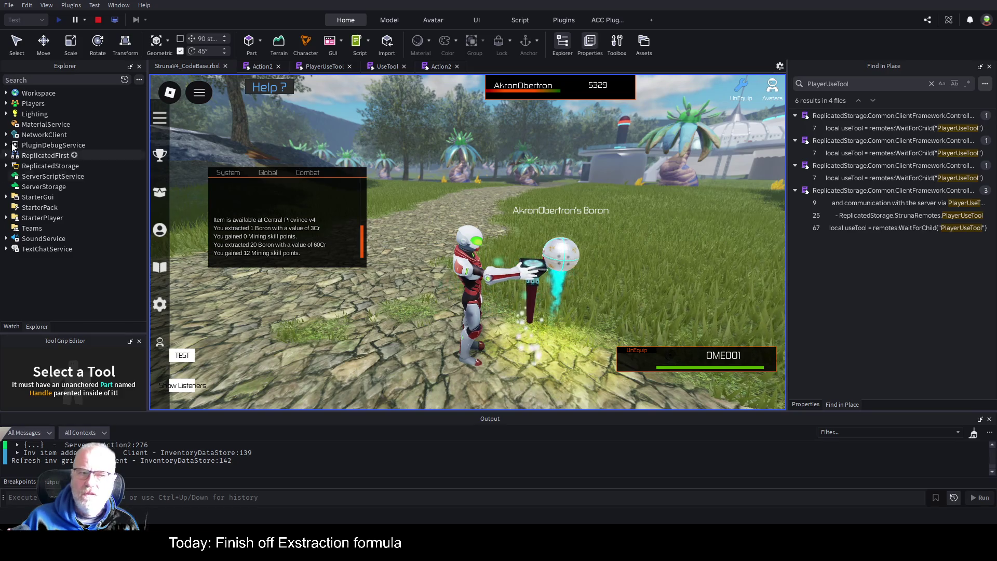
left_click(6, 104)
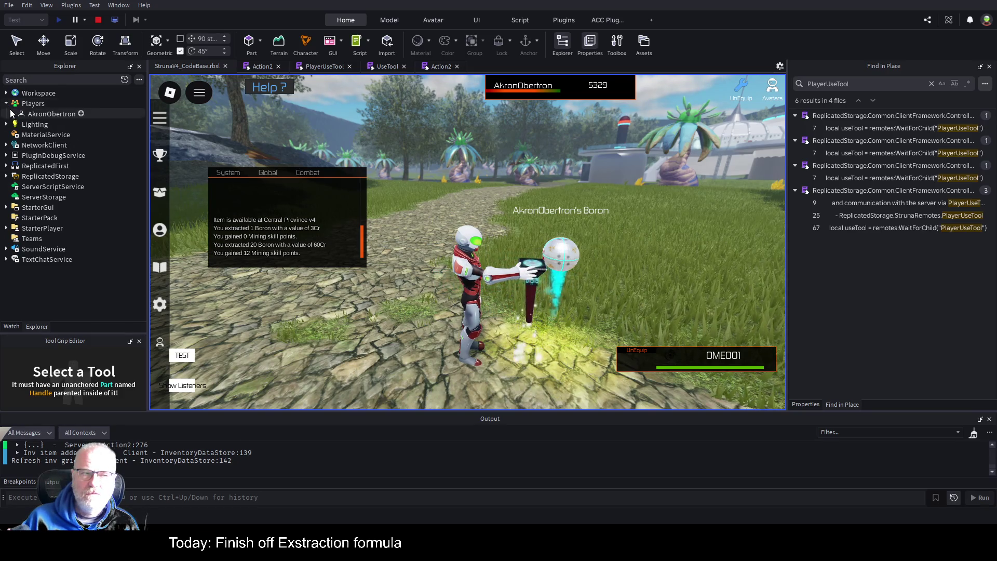
left_click(13, 114)
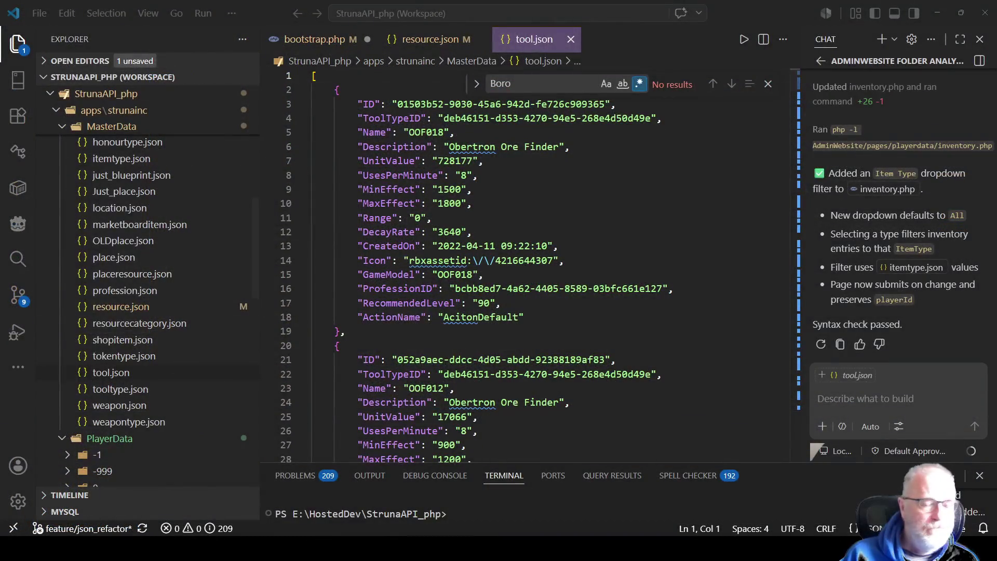
Find OOF001 in tool.json and check its MinEffect and MaxEffect values of 100
left_click(590, 211)
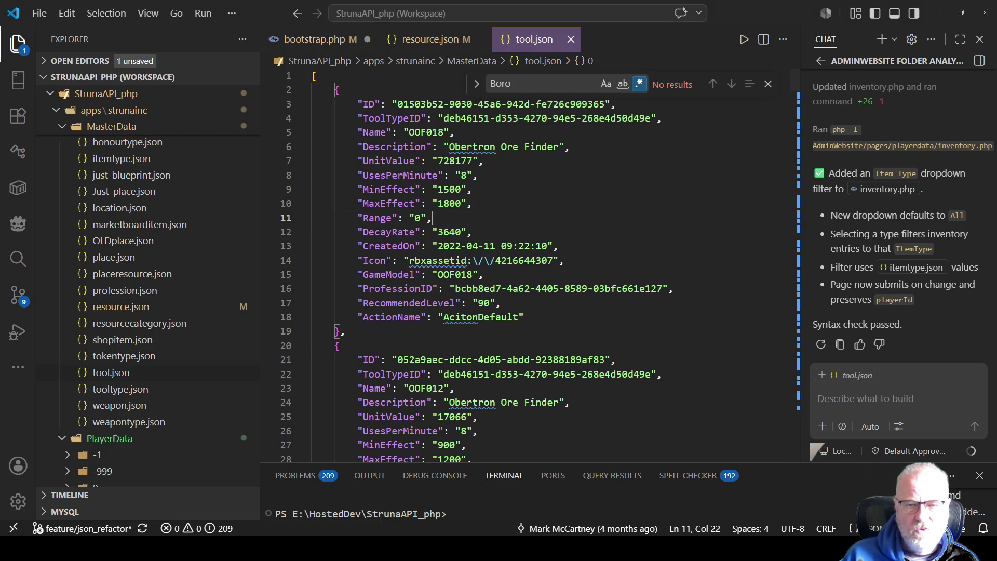
left_click(608, 196)
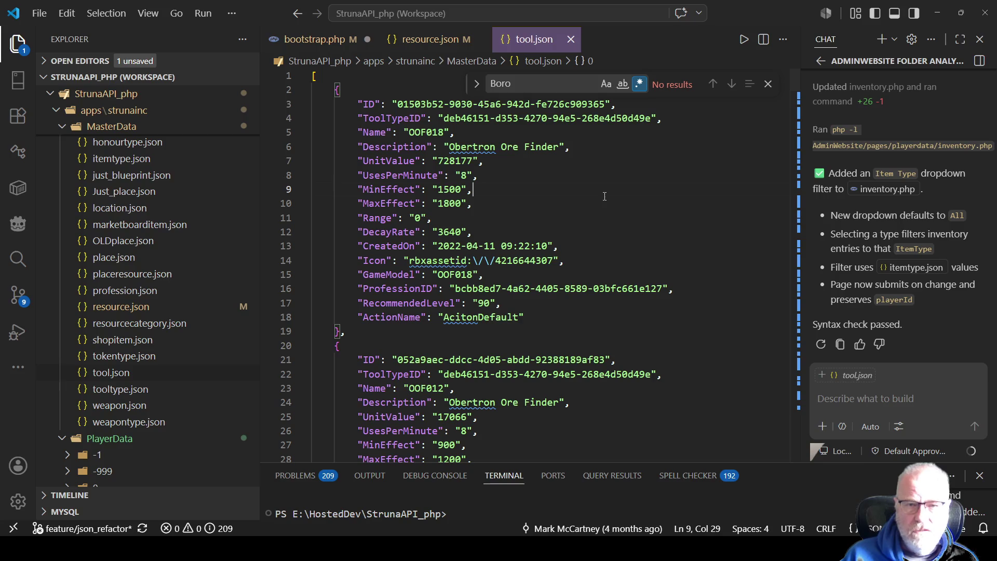
left_click(510, 180)
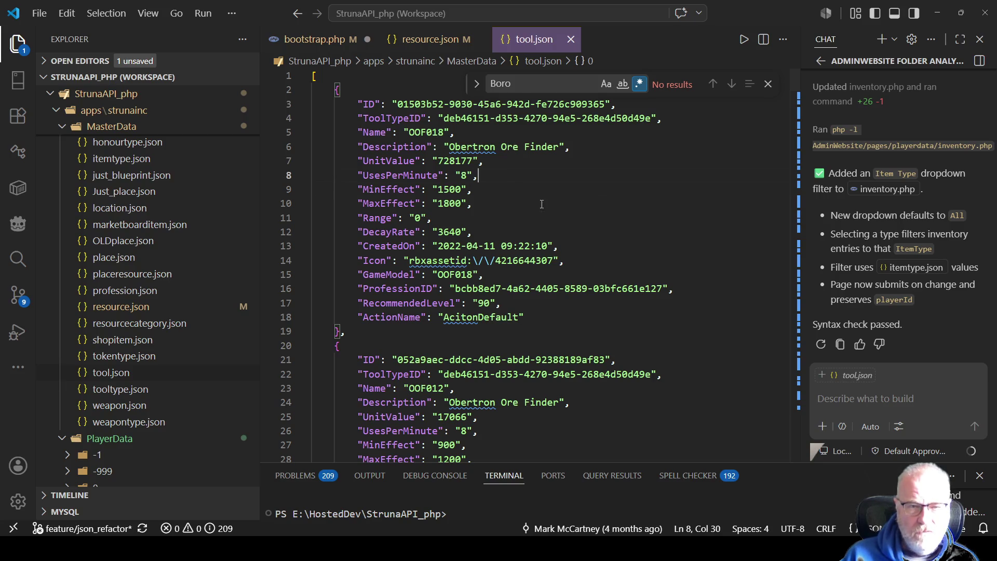
key("ctrl+Home")
key("ctrl+f")
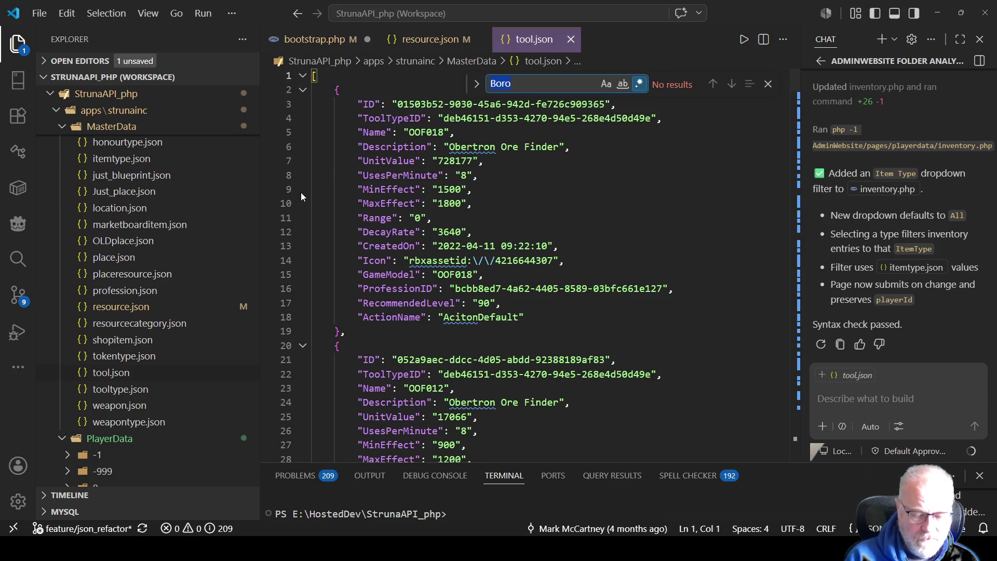
type("OOF")
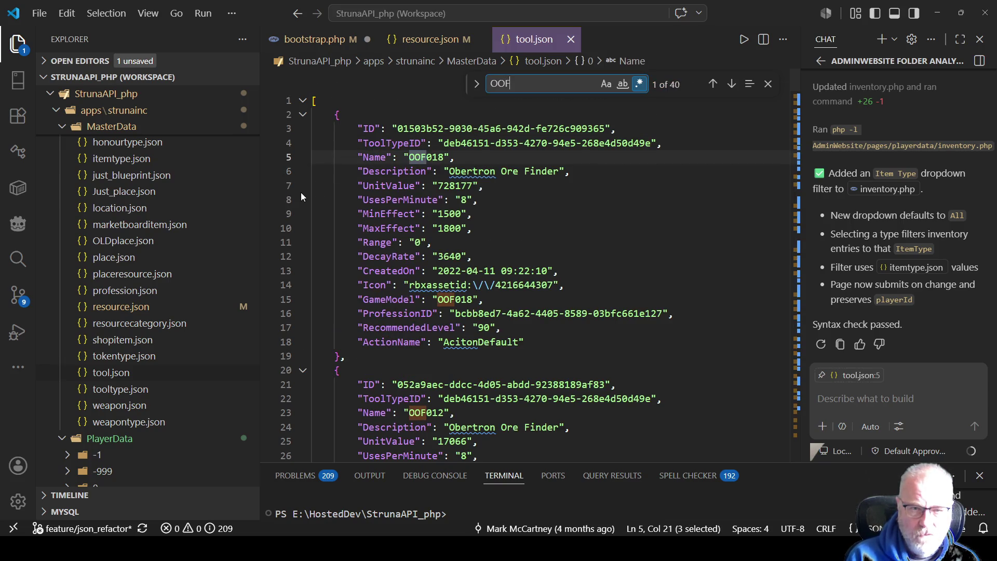
type("001")
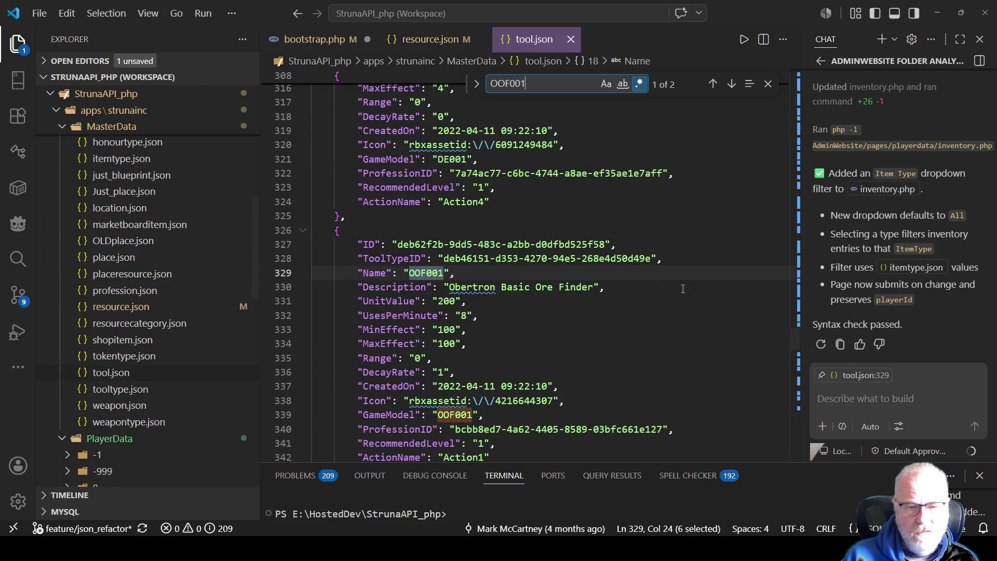
left_click_drag(470, 315, 444, 316)
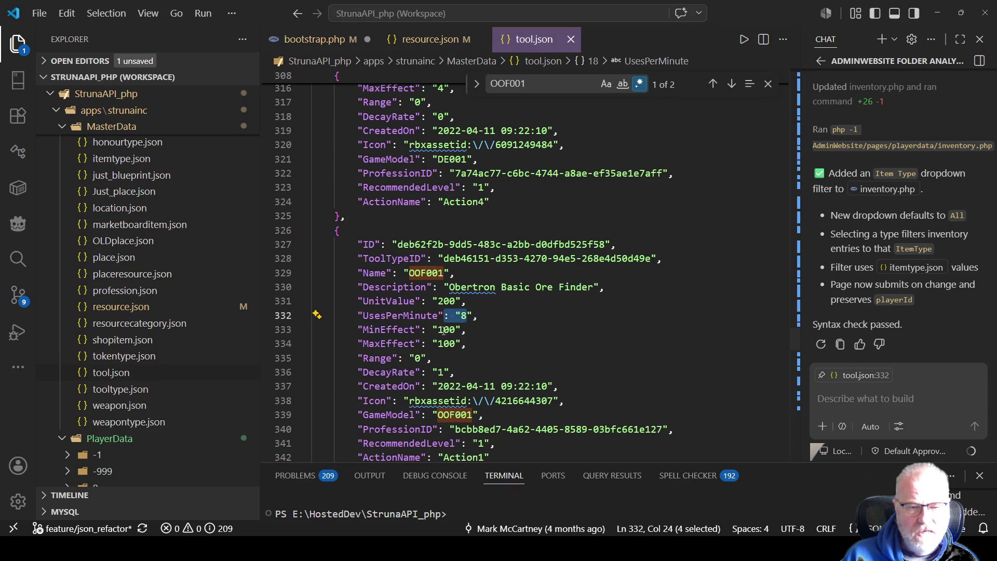
double_click(444, 330)
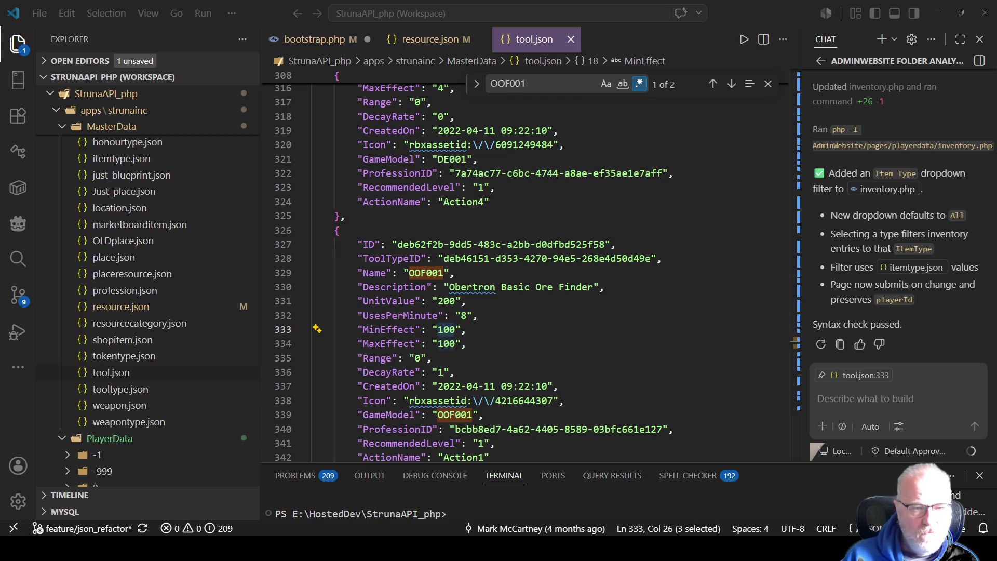
key("alt+Tab")
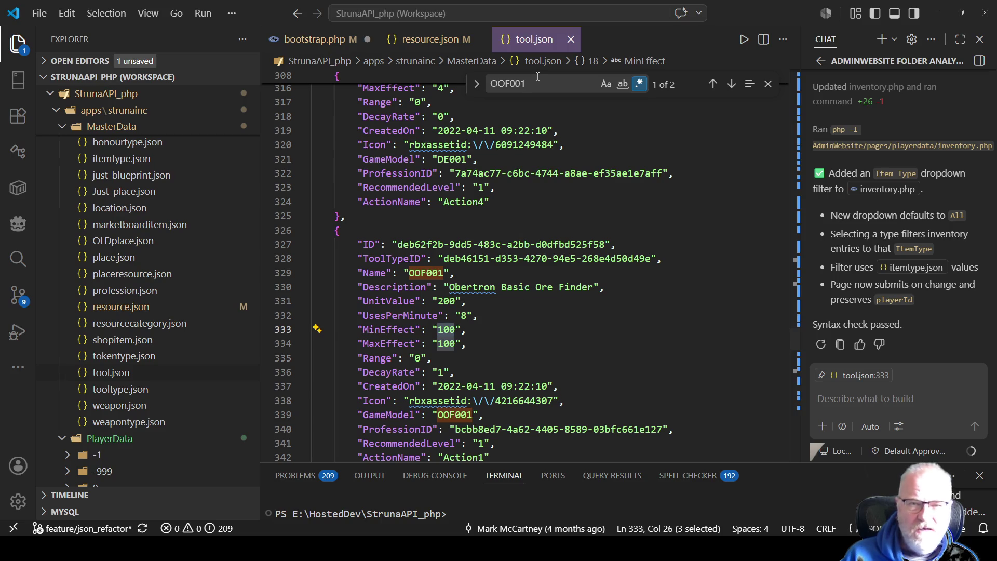
left_click(483, 80)
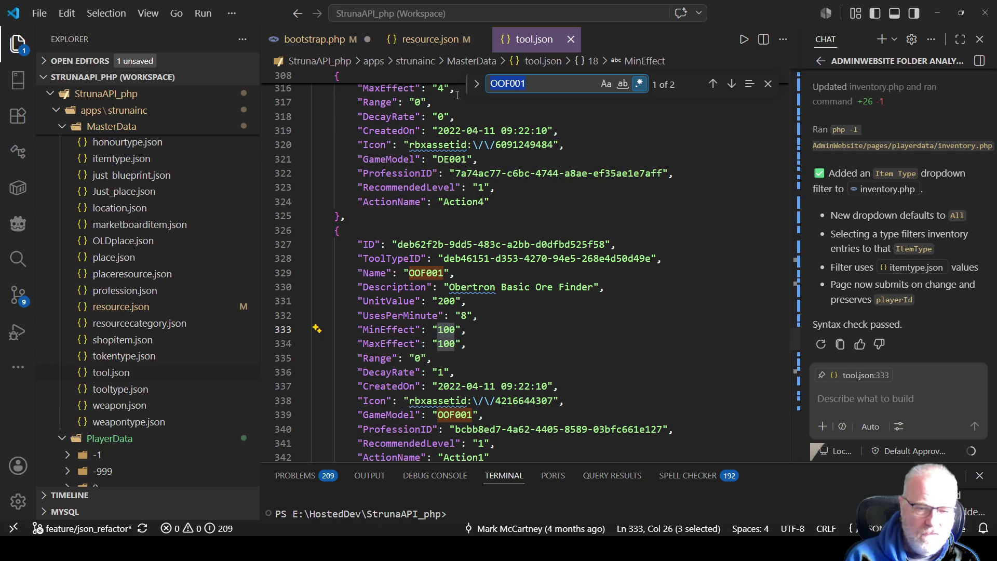
key("alt+Tab")
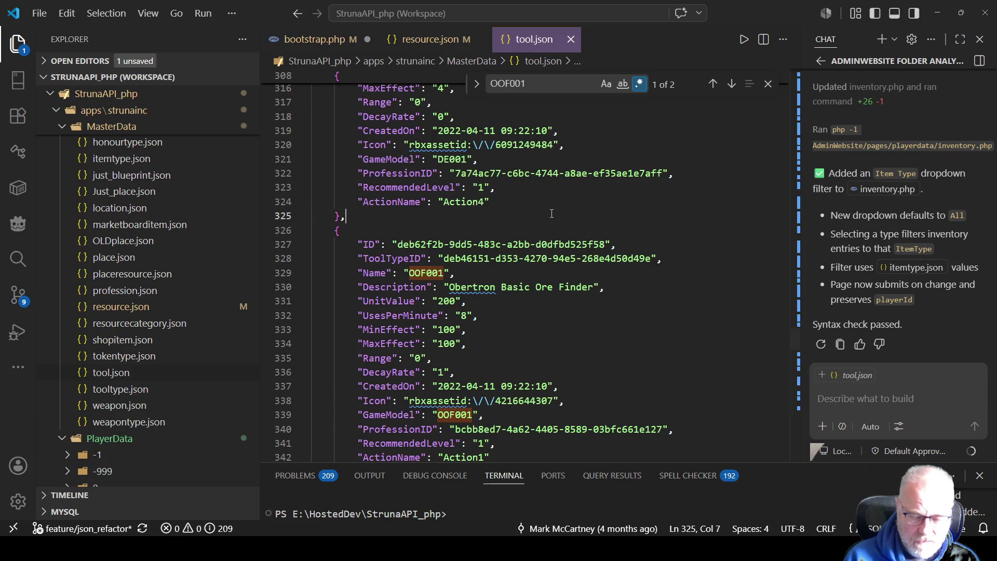
Search tool.json for OME001, then OME002, to reach the OME002 extractor entry
key("ctrl+Home")
key("ctrl+f")
type("OME001")
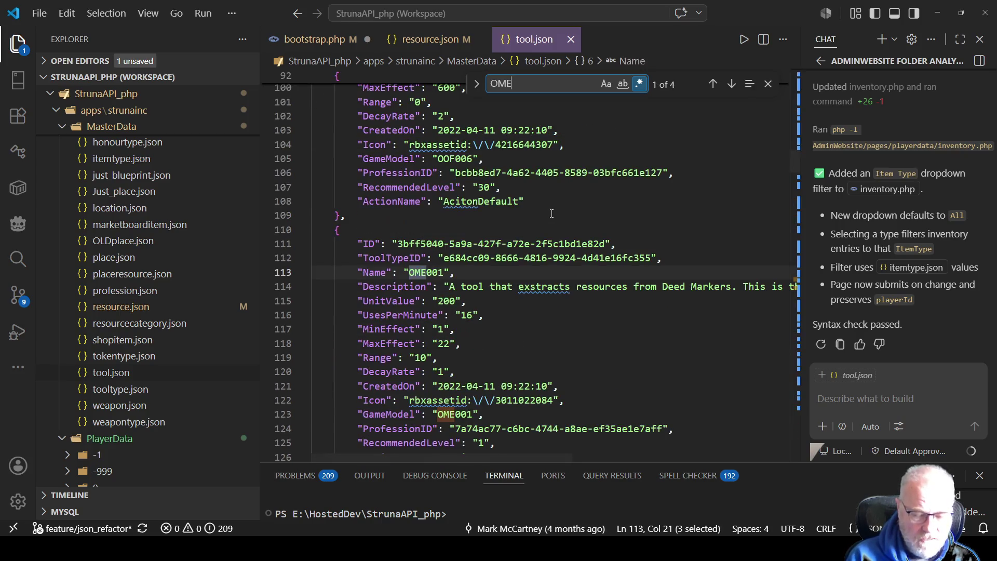
left_click_drag(438, 344, 461, 343)
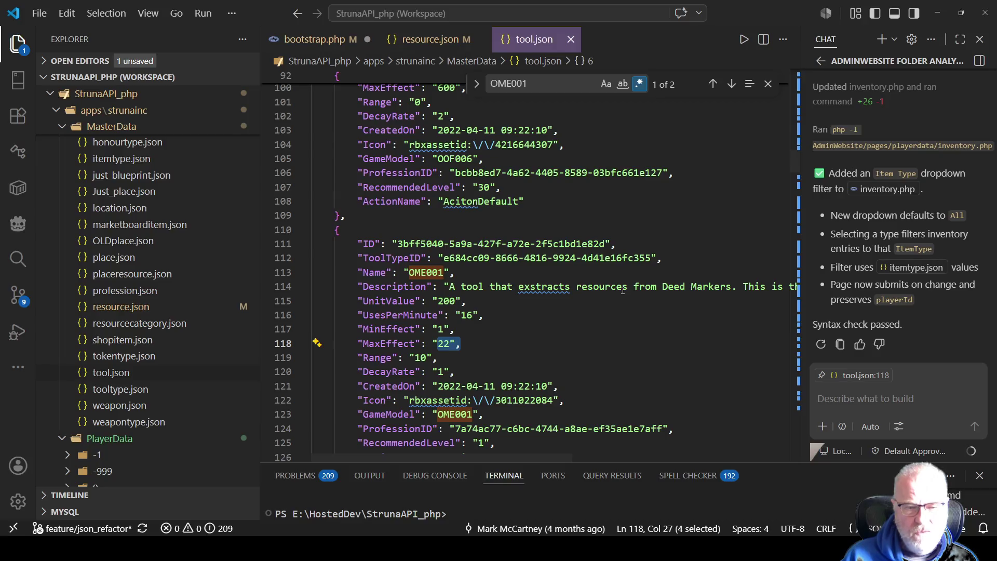
double_click(428, 274)
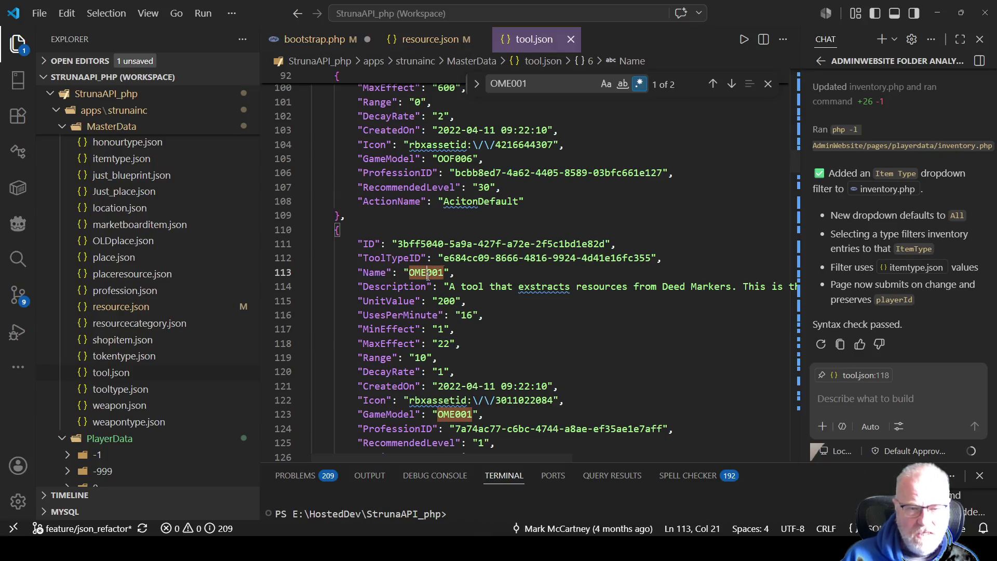
left_click(562, 84)
key("BackSpace")
type("2")
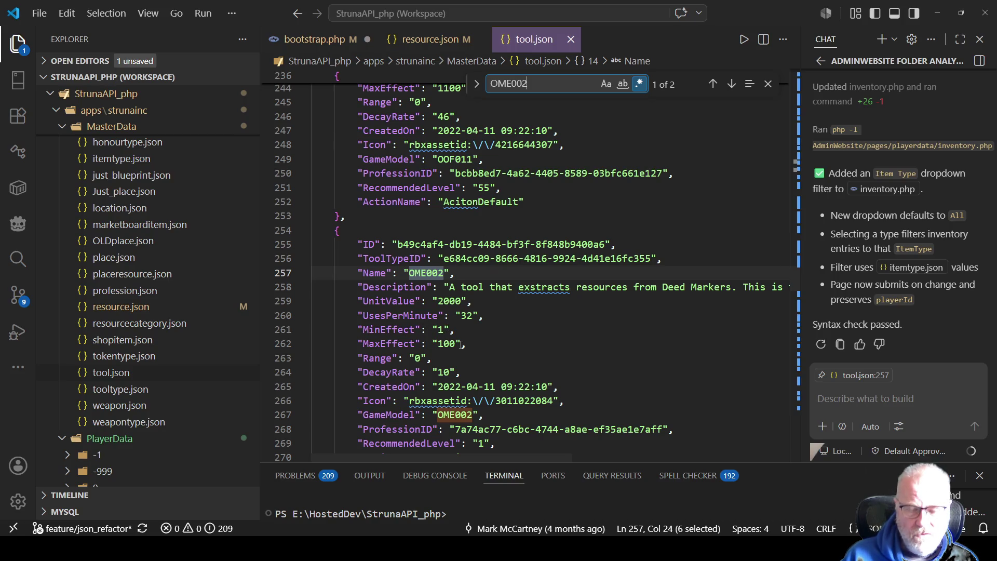
Set the OME002 extractor's MinEffect to 23 and MaxEffect to 50
left_click(440, 328)
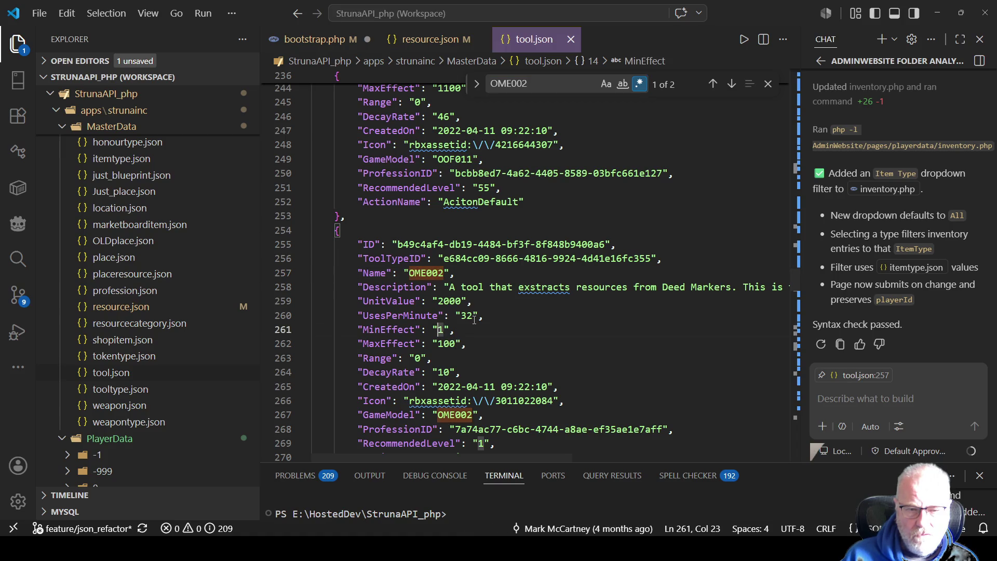
mouse_move(570, 294)
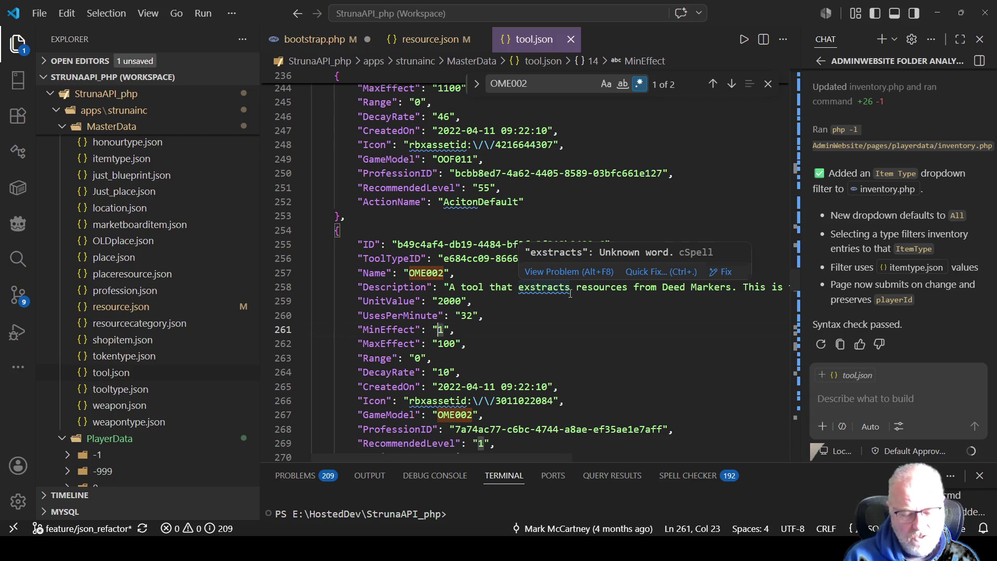
type("23")
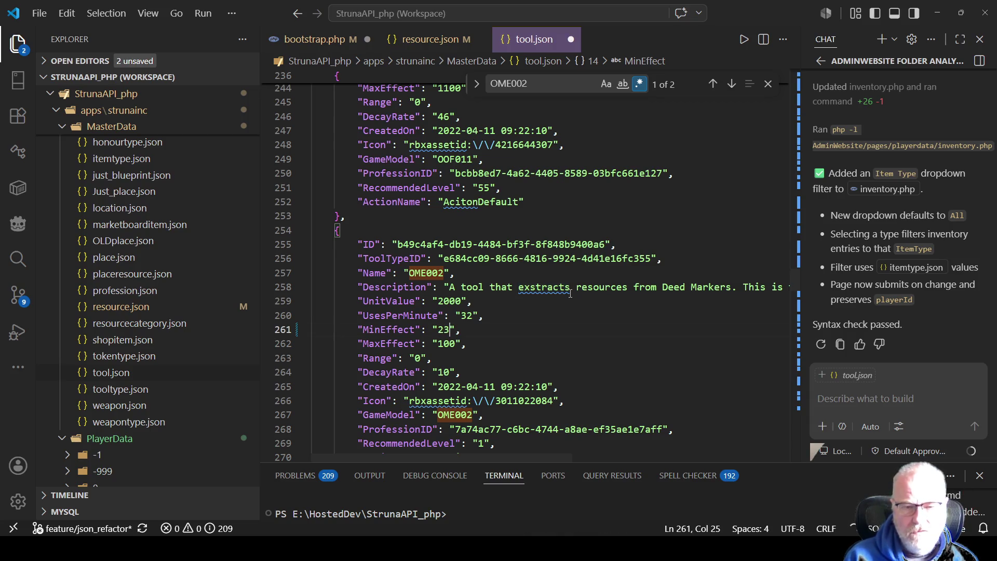
key("Down")
key("Left")
key("Left")
key("Delete")
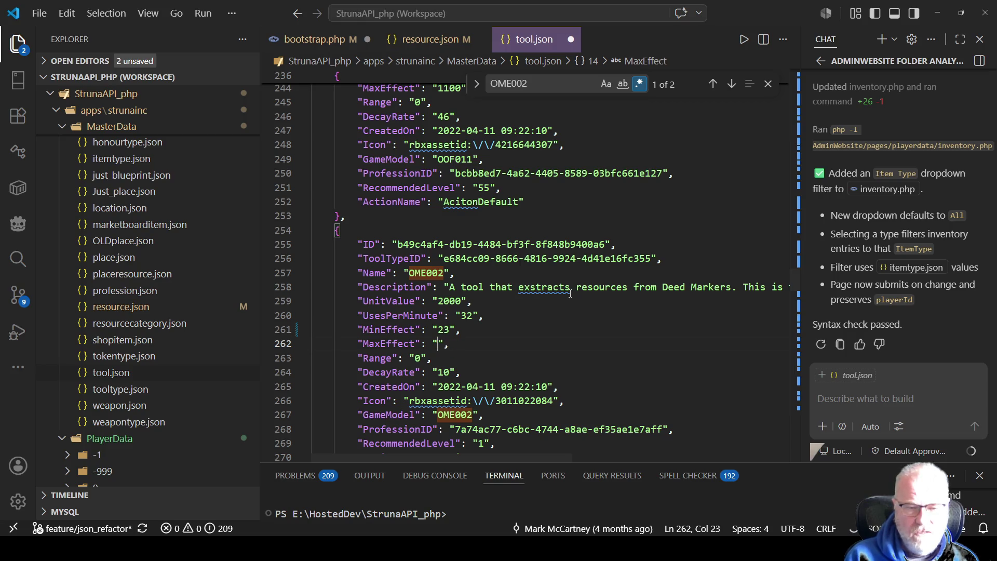
type("50")
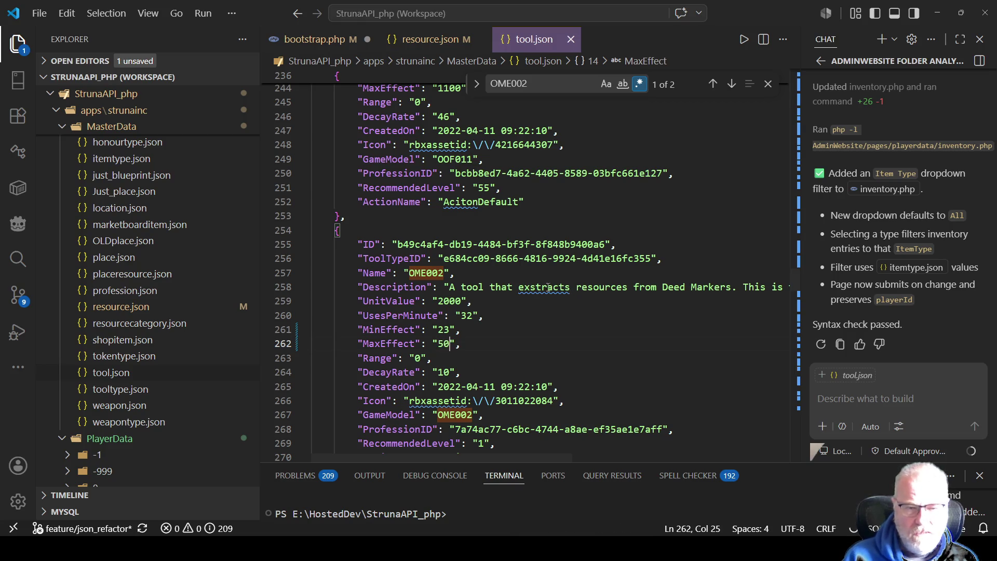
Re-check the OME002 entry's new MinEffect 23 and MaxEffect 50 values
left_click(560, 82)
key("BackSpace")
type("3")
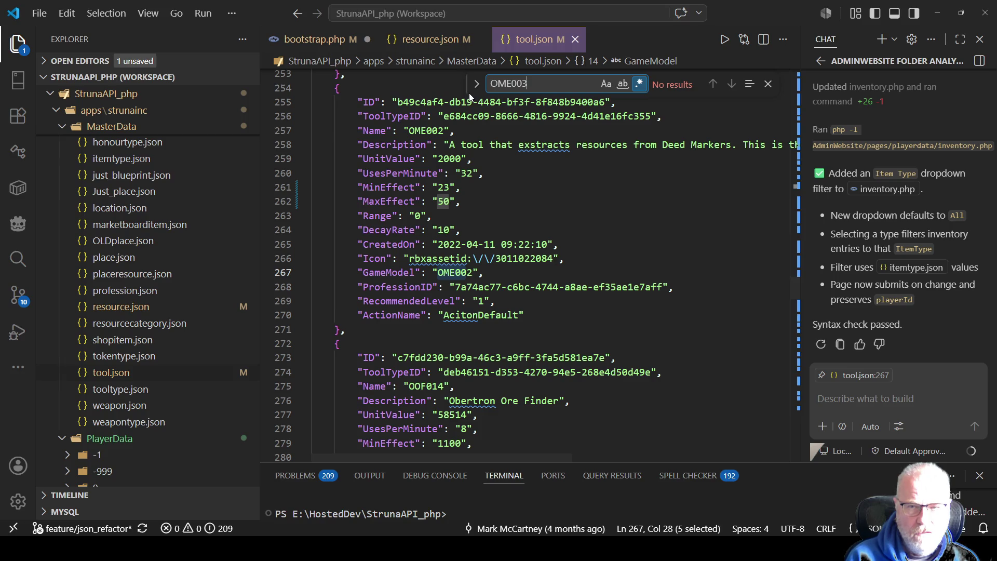
key("BackSpace")
type("2")
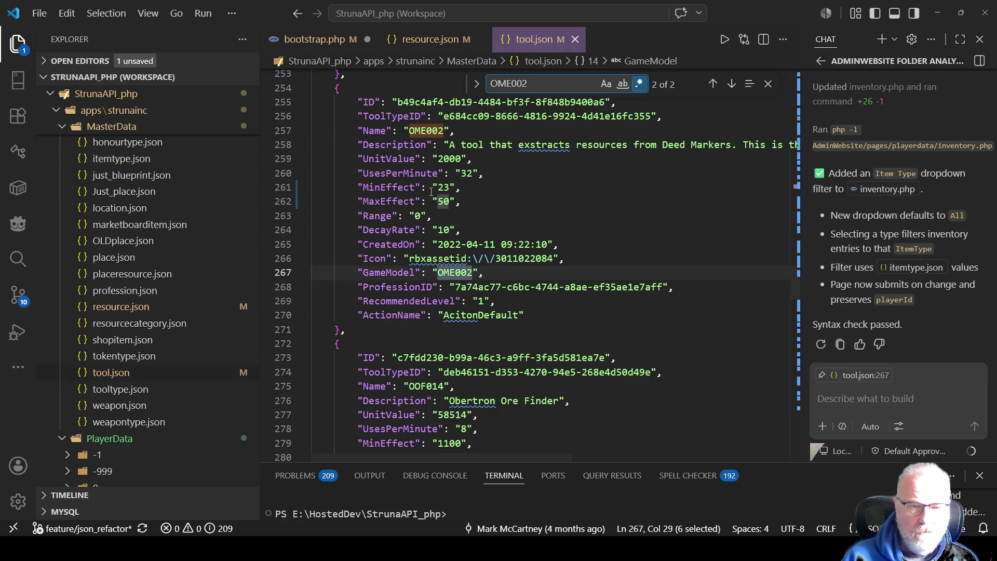
left_click(576, 186)
scroll(577, 202, "up", 1)
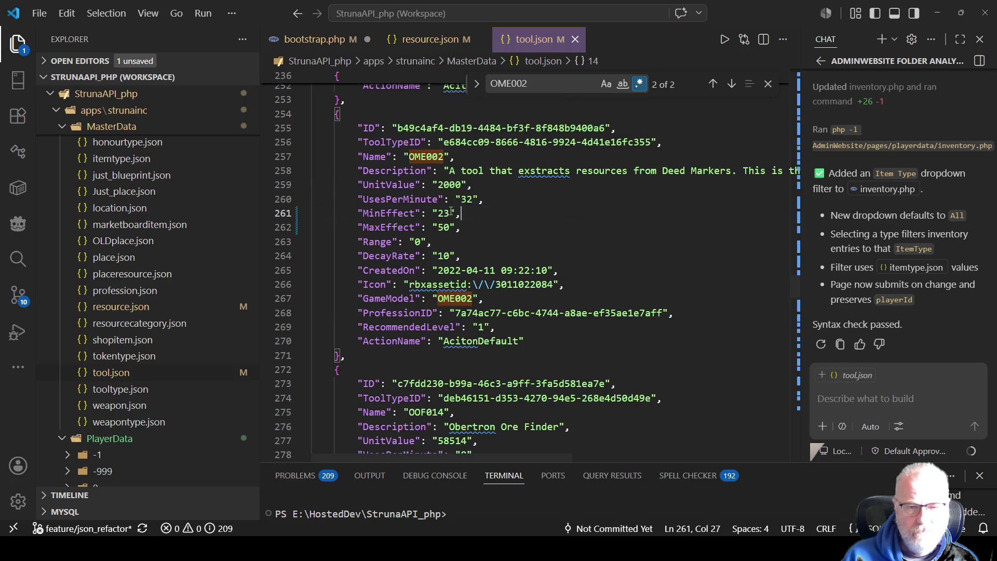
left_click_drag(449, 228, 433, 227)
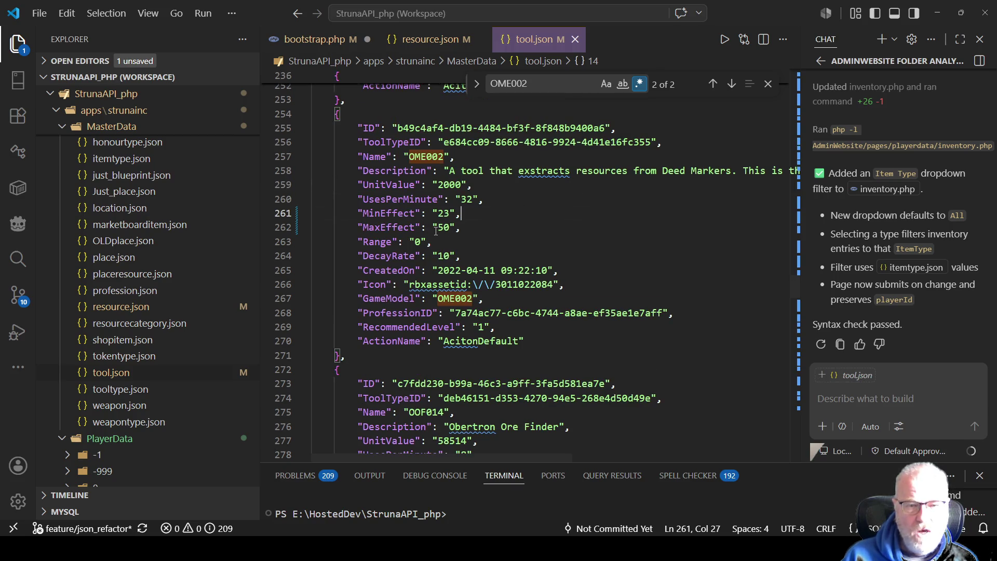
left_click(524, 227)
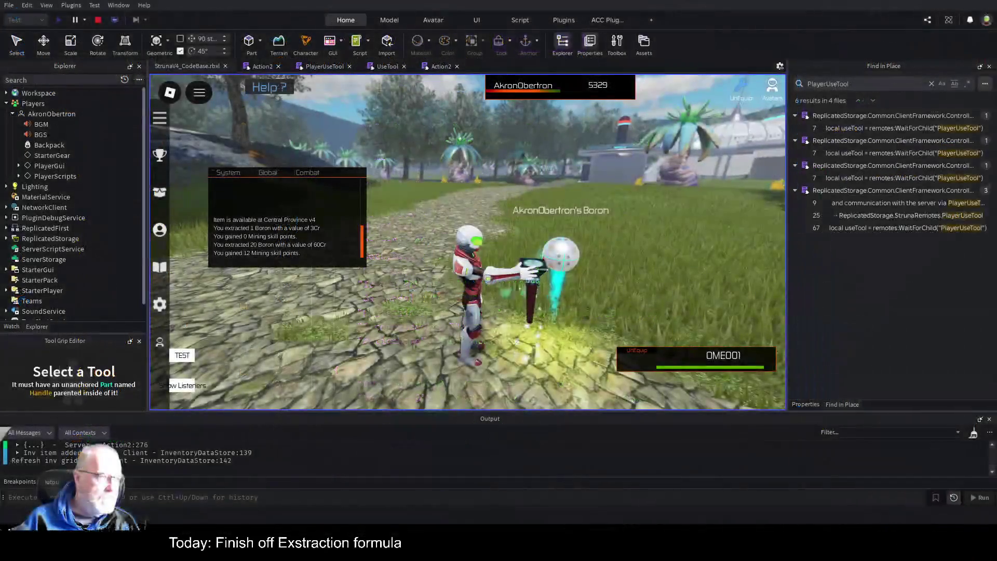
Extract from the Boron deed orb twice, each yielding 5 Boron worth 15Cr
left_click(567, 266)
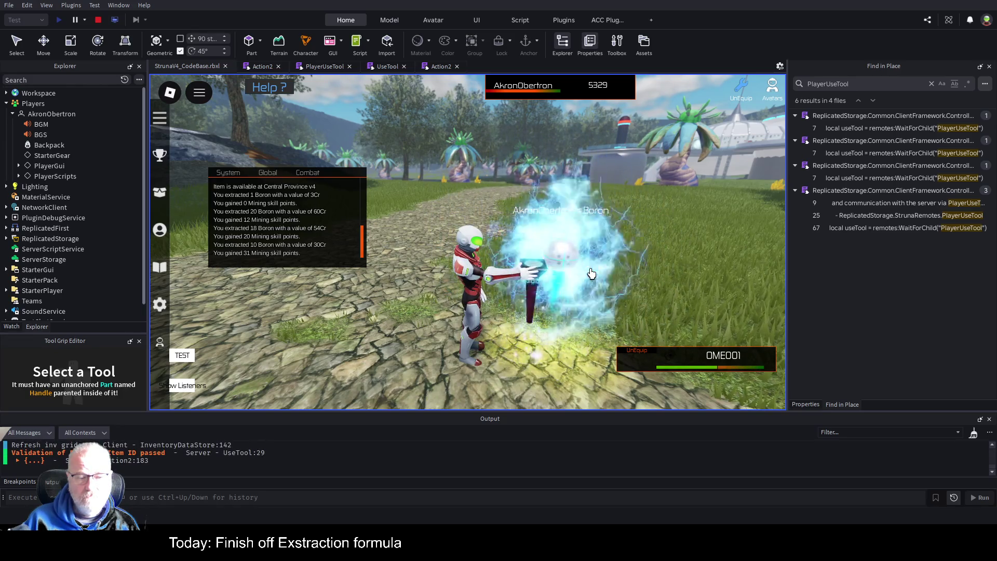
scroll(591, 274, "down", 3)
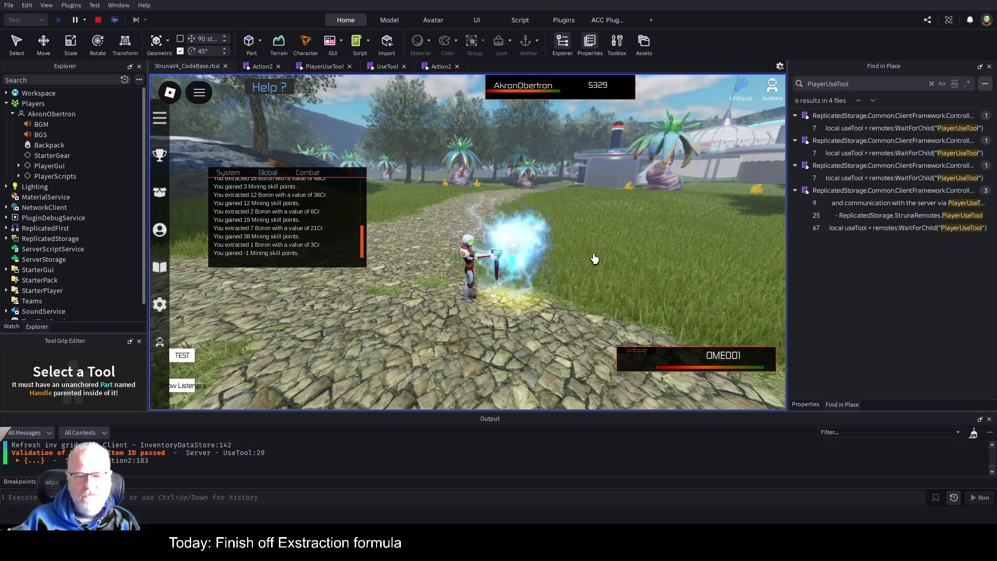
left_click(594, 260)
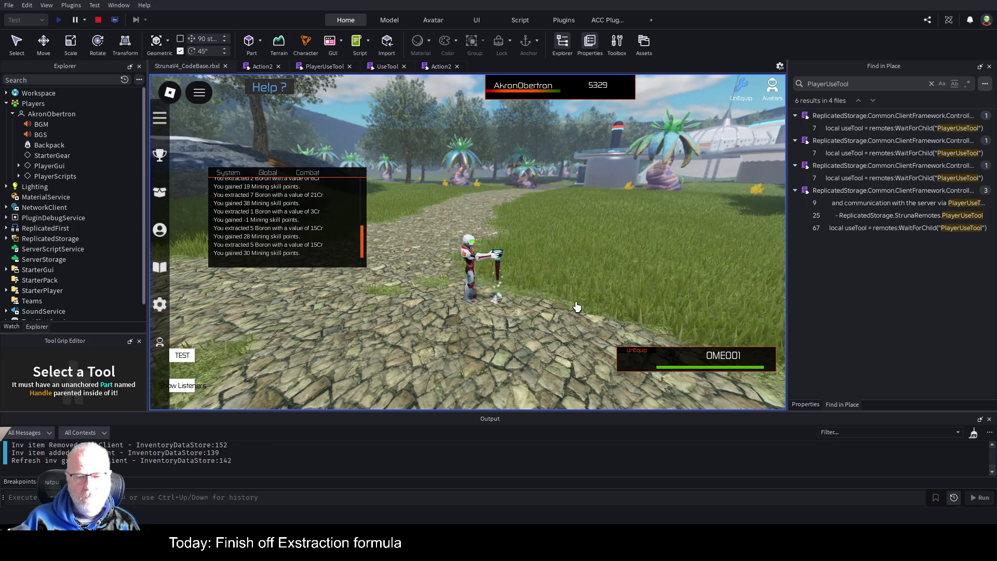
scroll(577, 307, "up", 2)
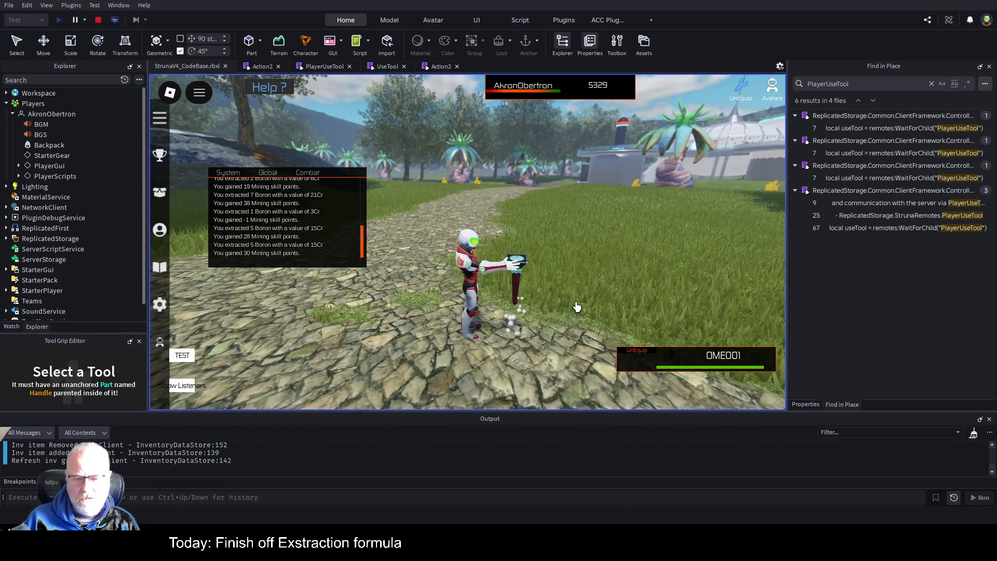
scroll(577, 306, "down", 2)
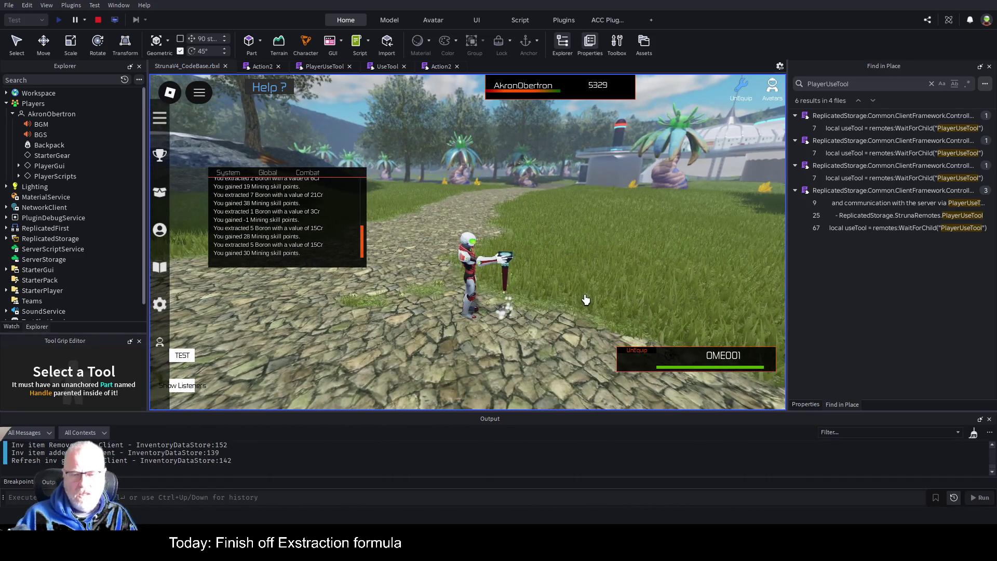
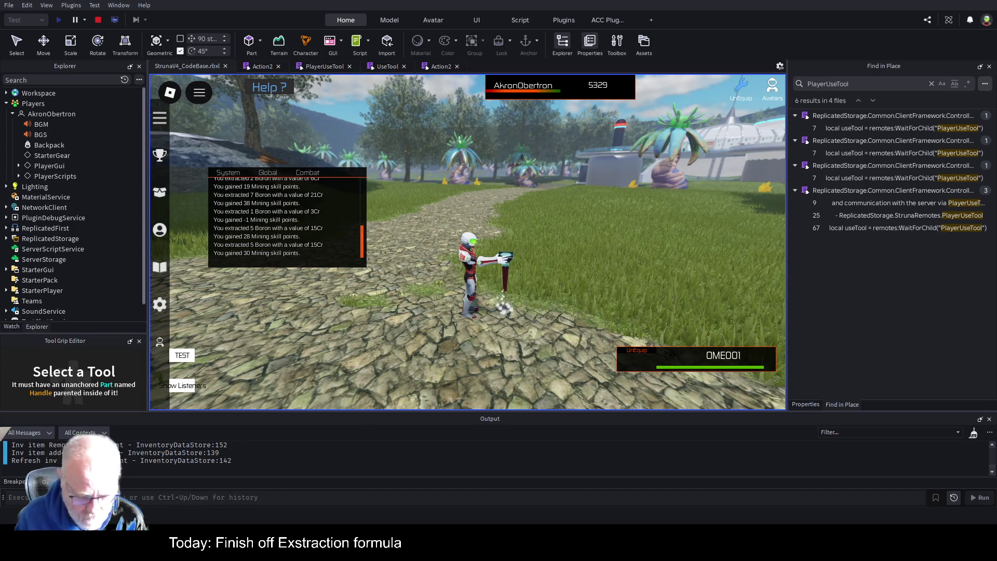
Stow the equipped tool and open the inventory with I, showing the Carbon deed and Boron details
type("Looking at how to sell items")
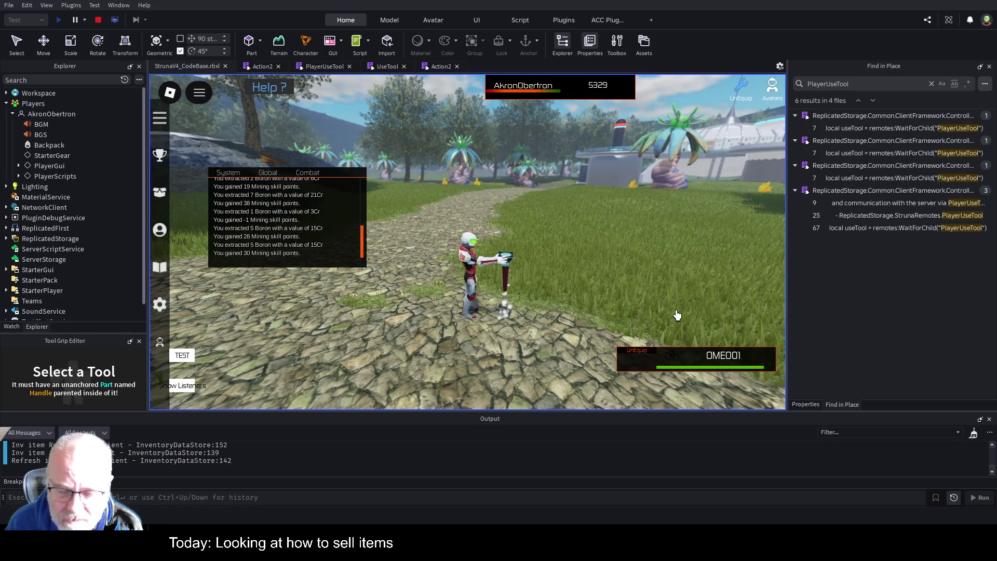
key("i")
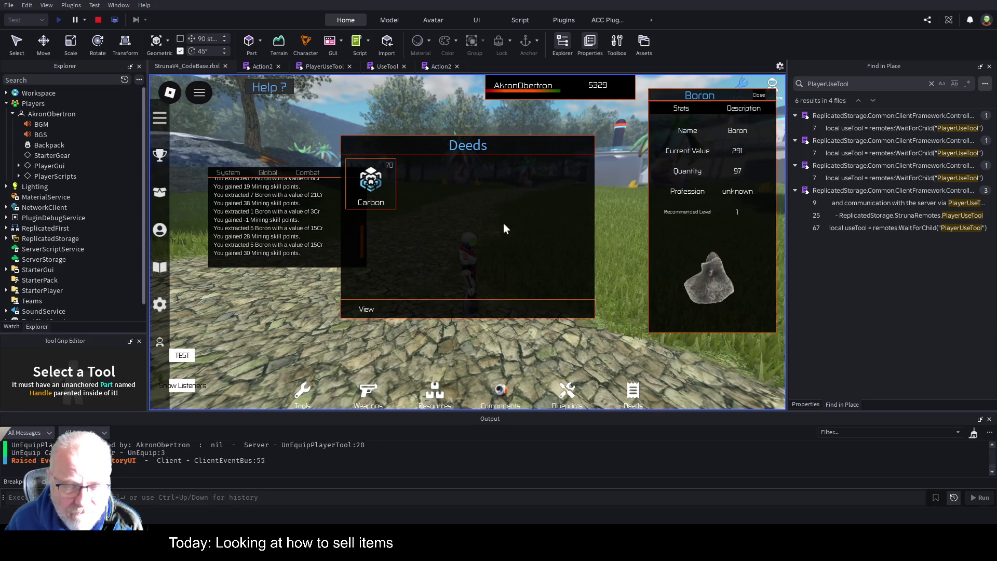
Browse Resources and Deeds, select the Carbon deed, and close the Boron details panel
left_click(435, 395)
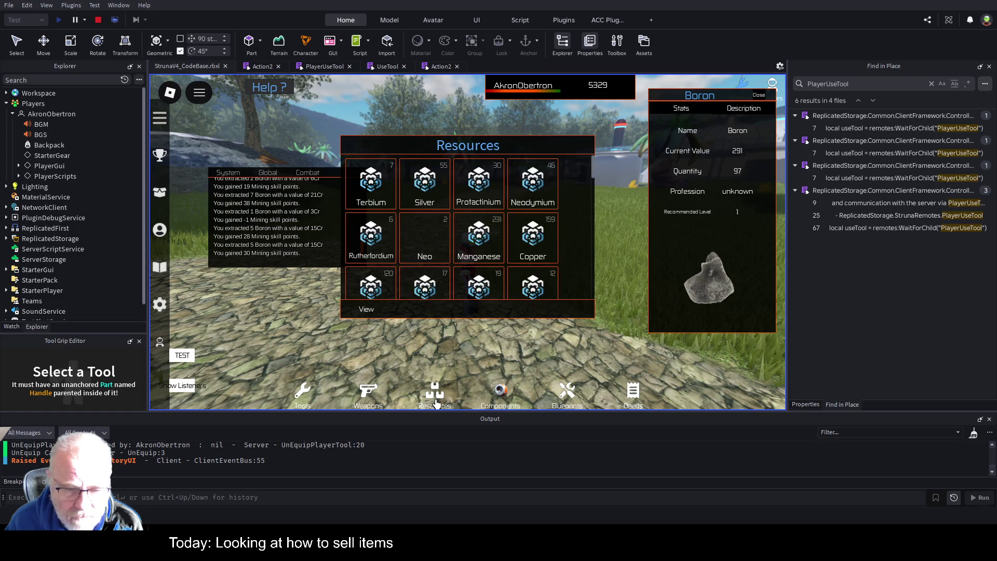
left_click(634, 400)
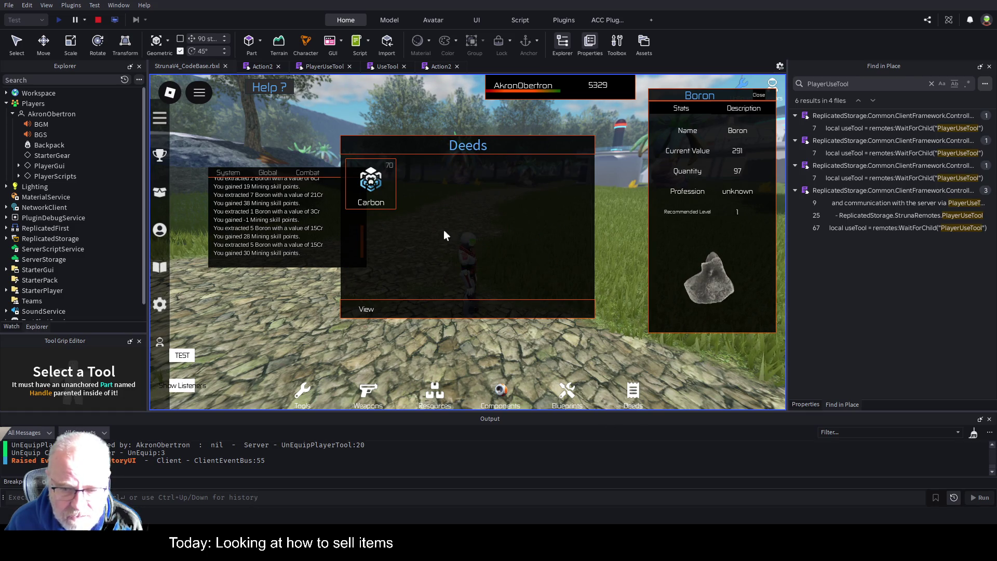
left_click(380, 190)
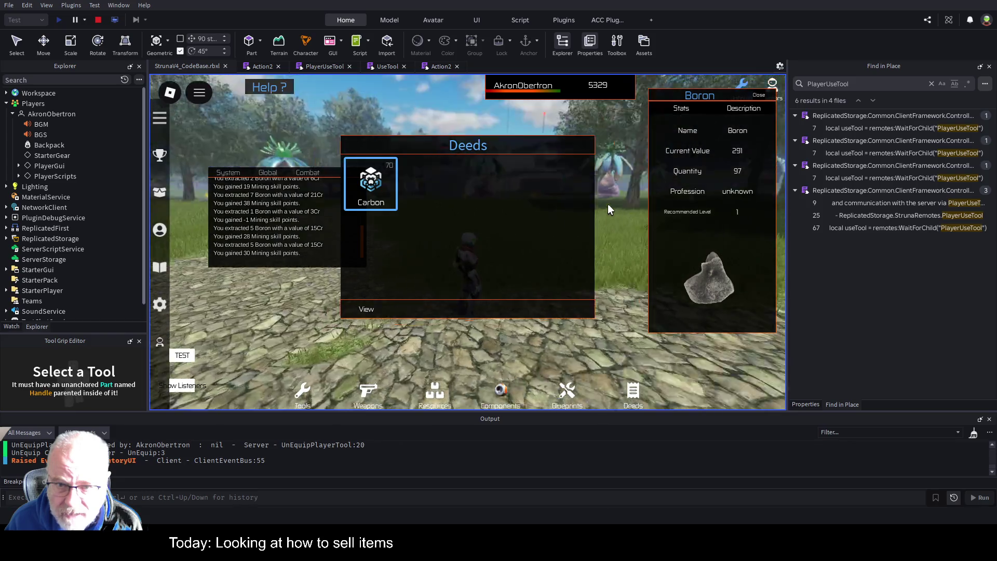
left_click(755, 94)
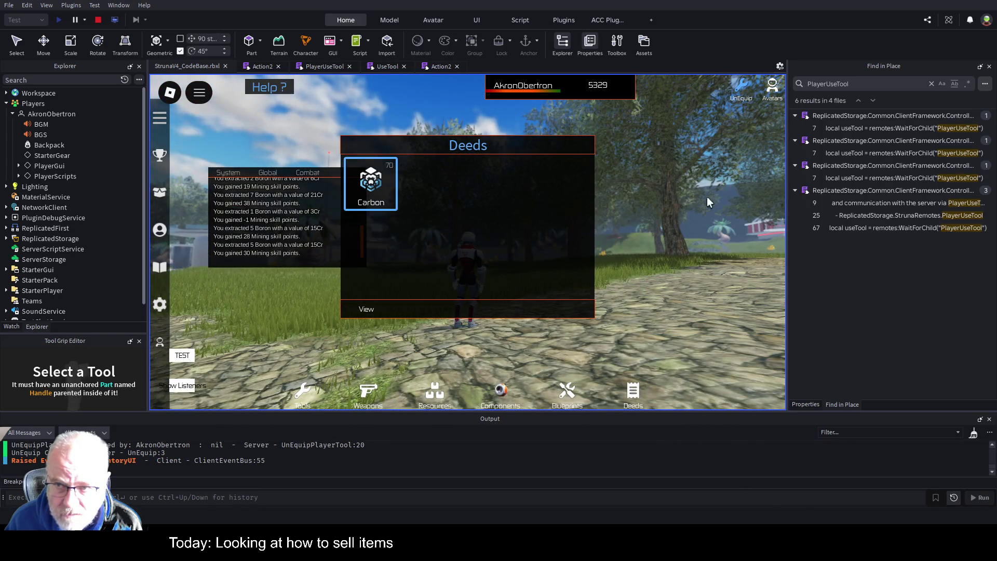
Check the Tools and Weapons categories, selecting the OOF001 tool and the Matron SCT I weapon
left_click(312, 400)
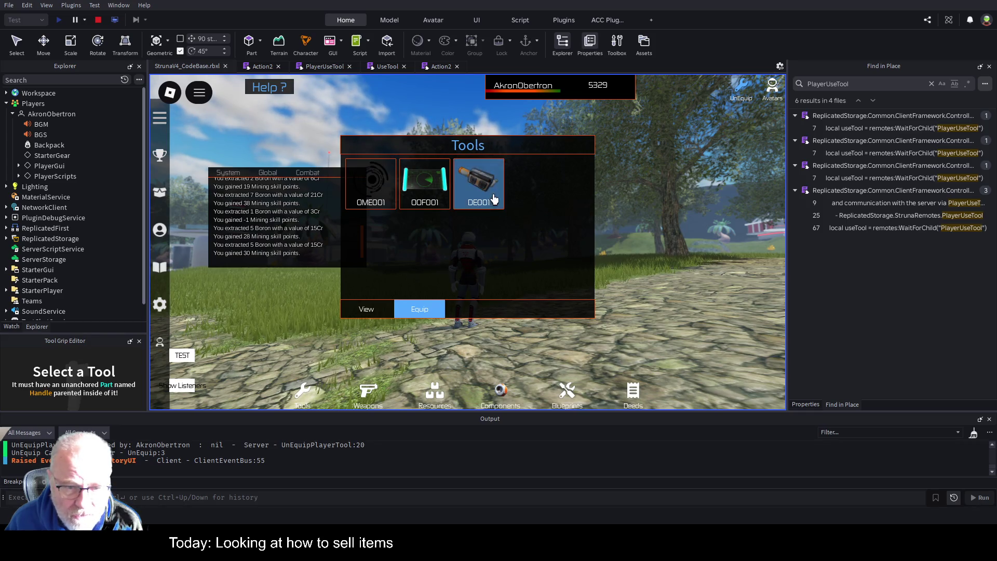
left_click(425, 184)
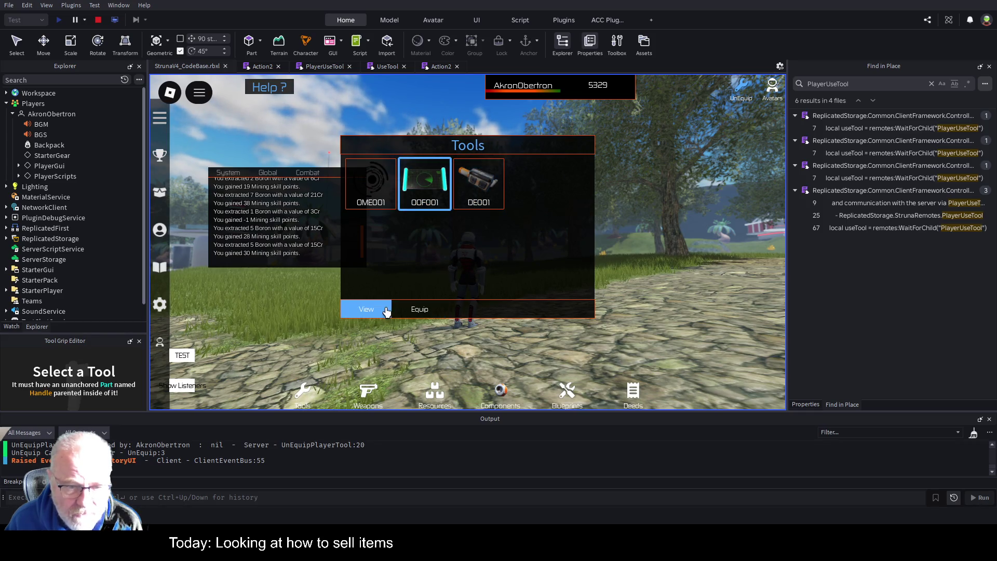
left_click(369, 394)
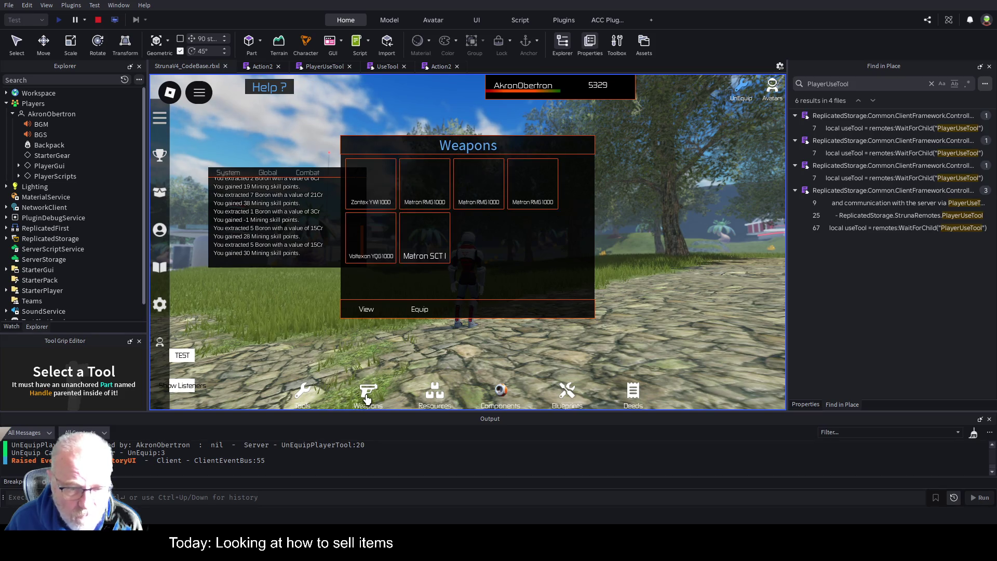
left_click(428, 246)
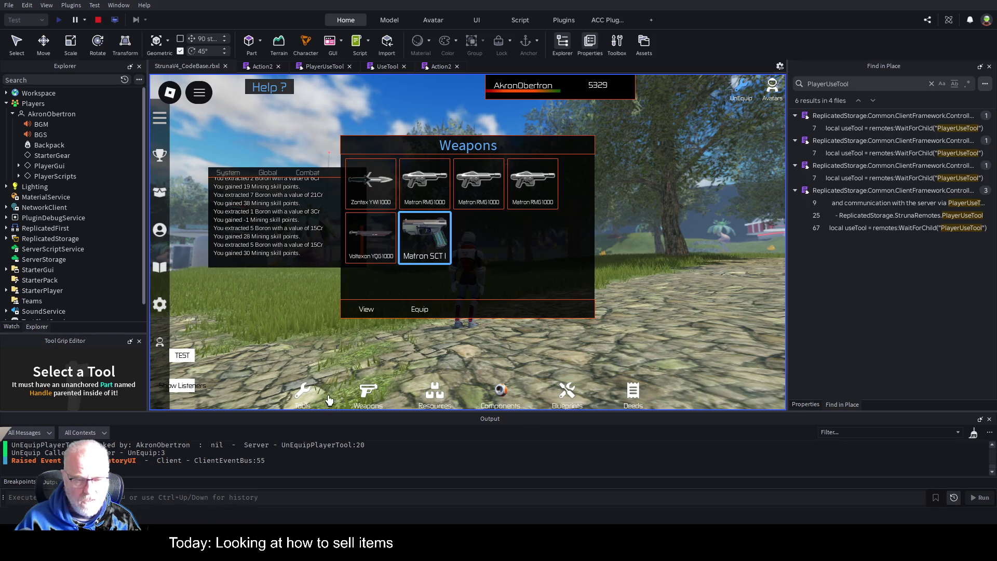
Return to Resources, select Neodymium, and close the inventory
left_click(438, 395)
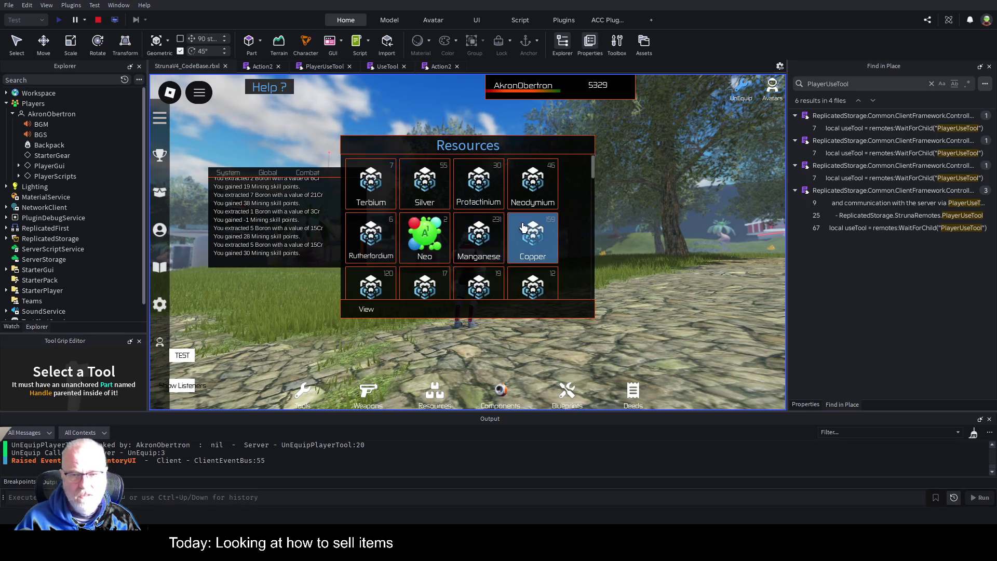
scroll(457, 187, "down", 1)
scroll(475, 213, "up", 1)
left_click(535, 197)
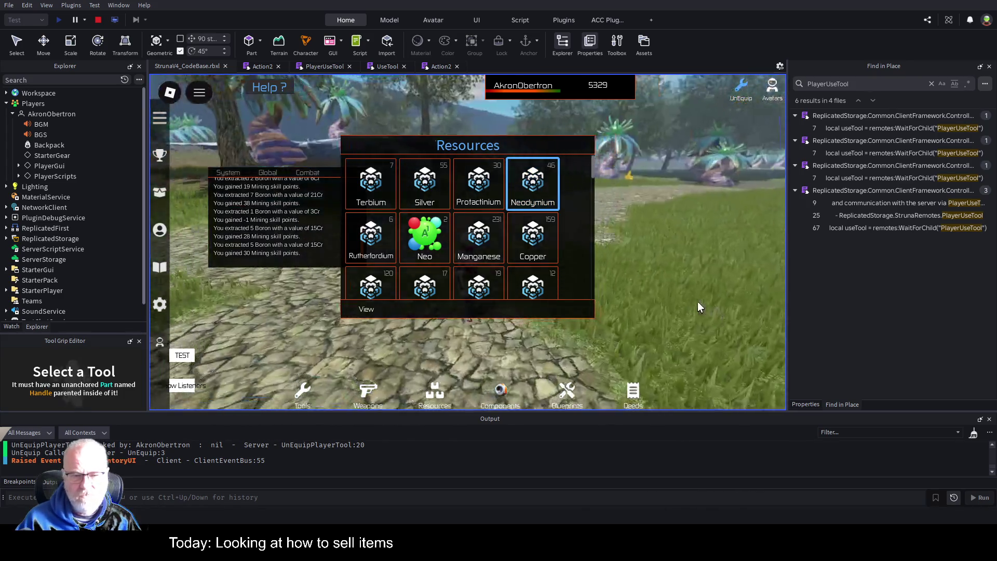
left_click(690, 290)
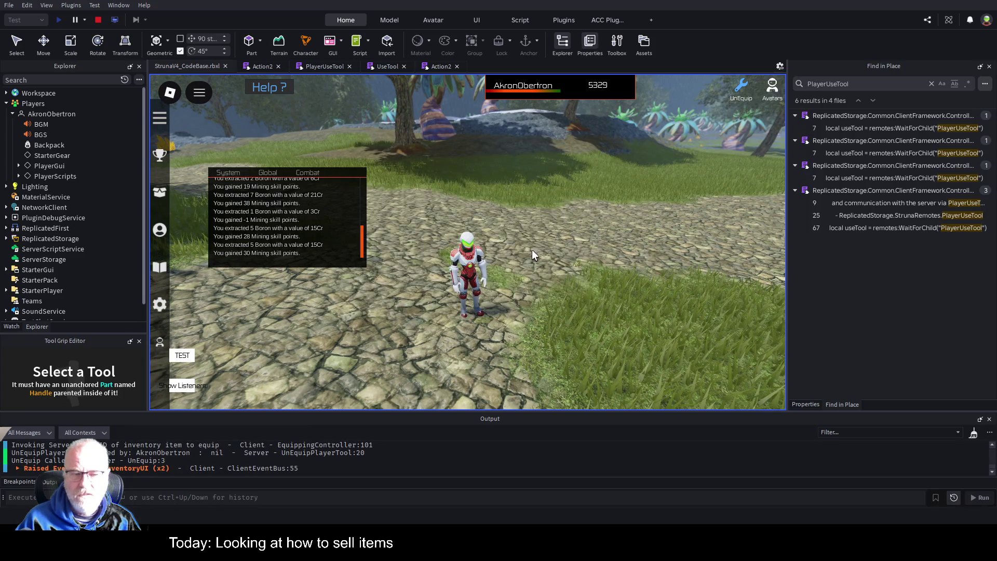
Move the chat lower, run into the market hall to the Struna Inc Buyer, and open Resources there
mouse_move(310, 208)
left_mouse_down()
mouse_move(309, 311)
mouse_move(321, 325)
left_mouse_up()
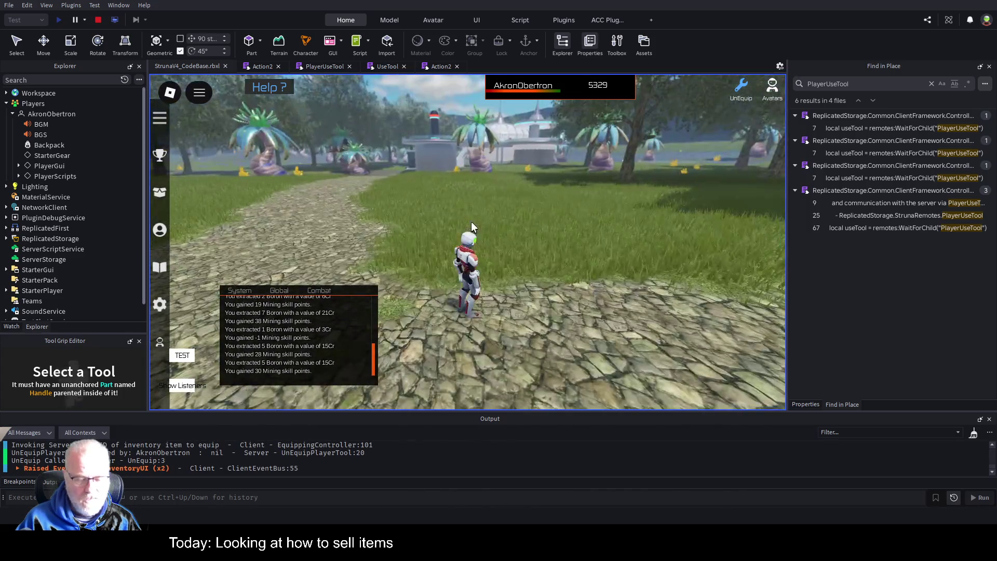
key("w")
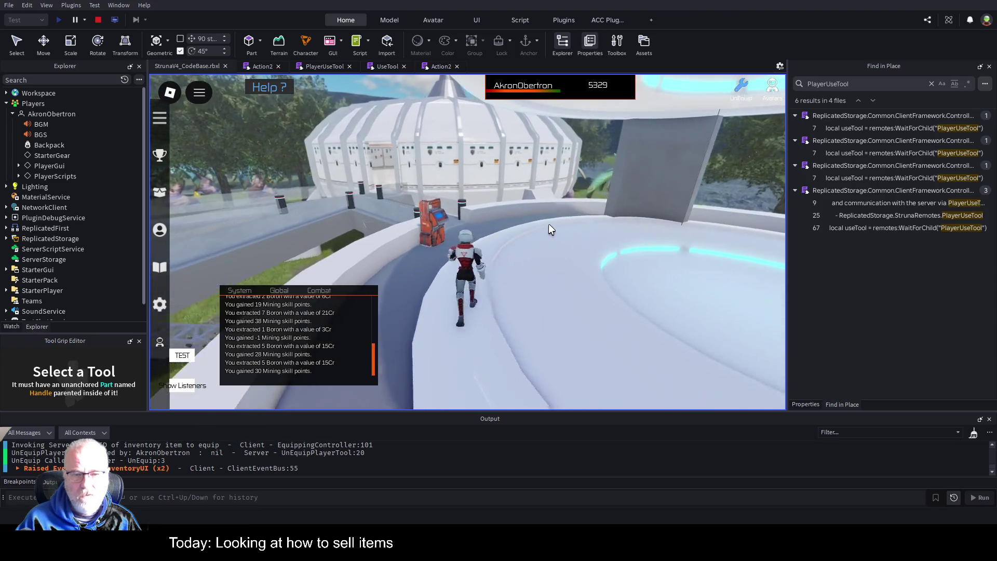
key("a")
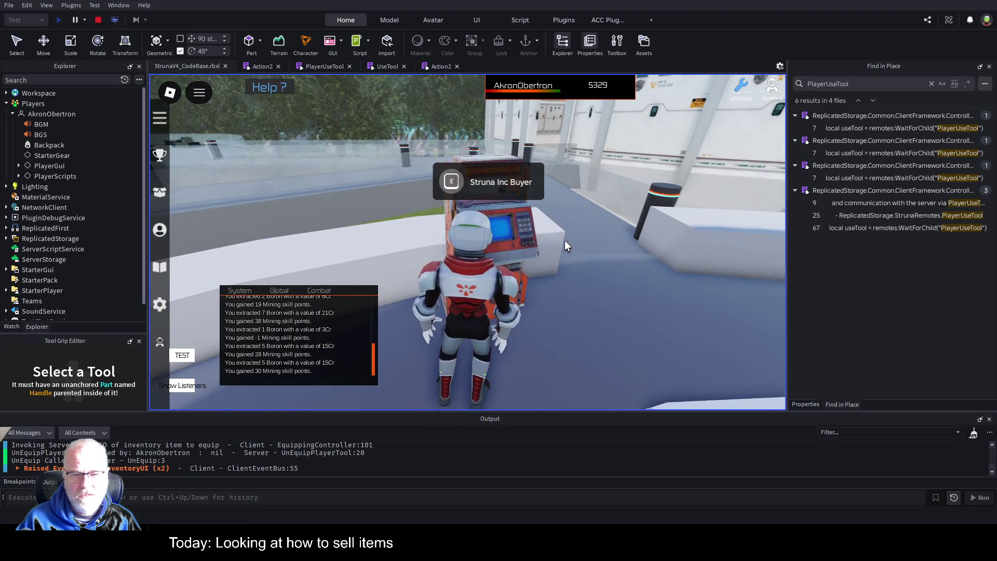
key("w")
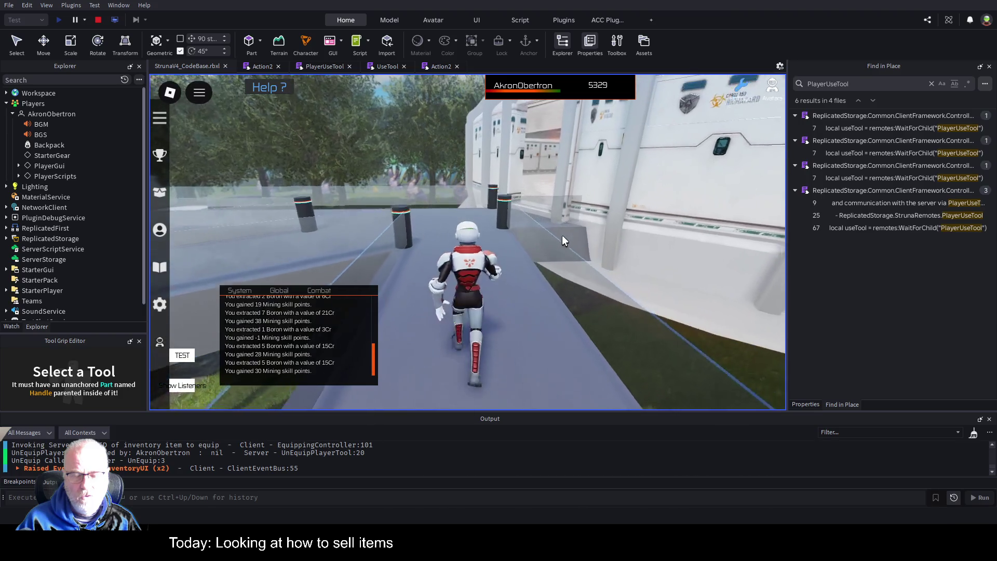
key("d")
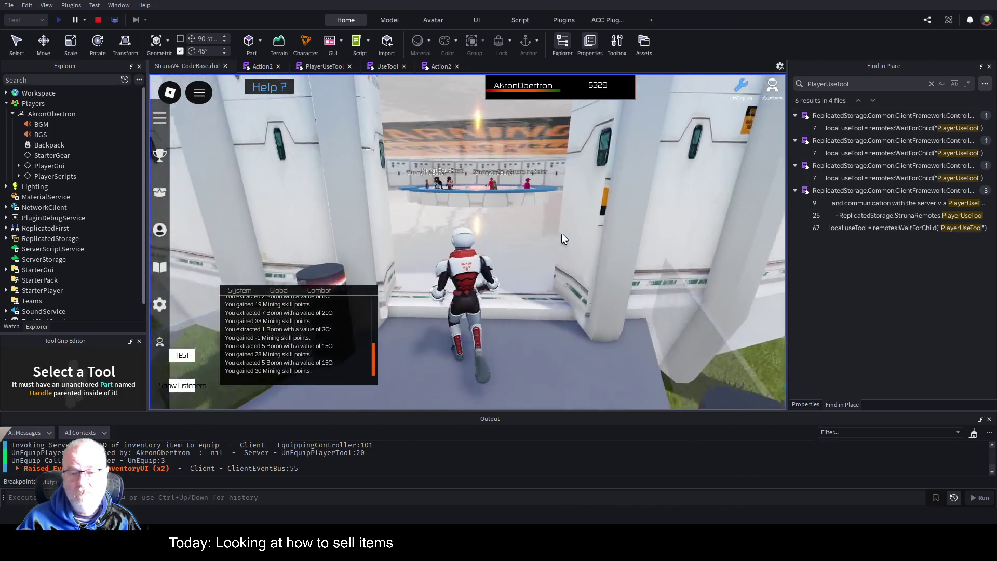
key("w")
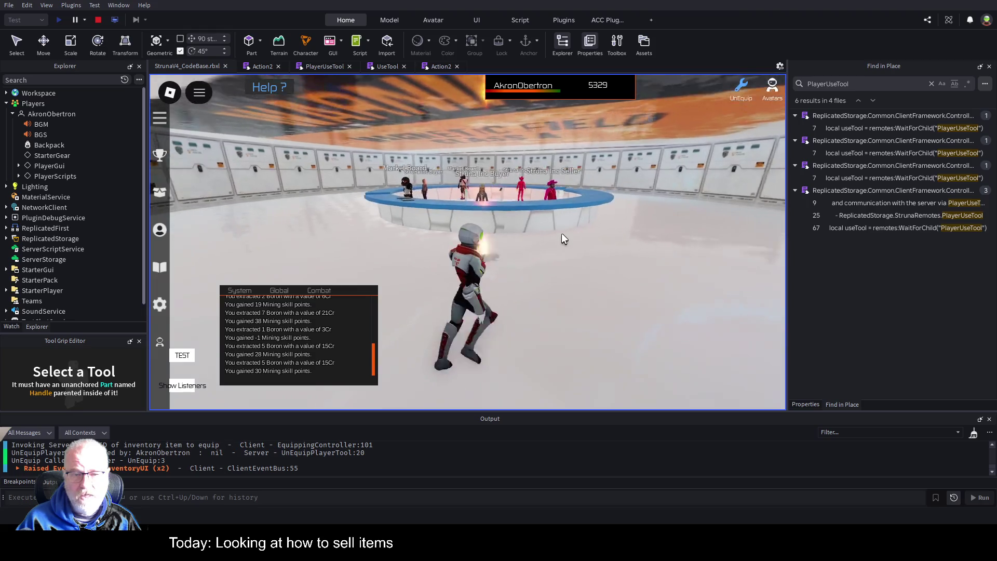
key("w")
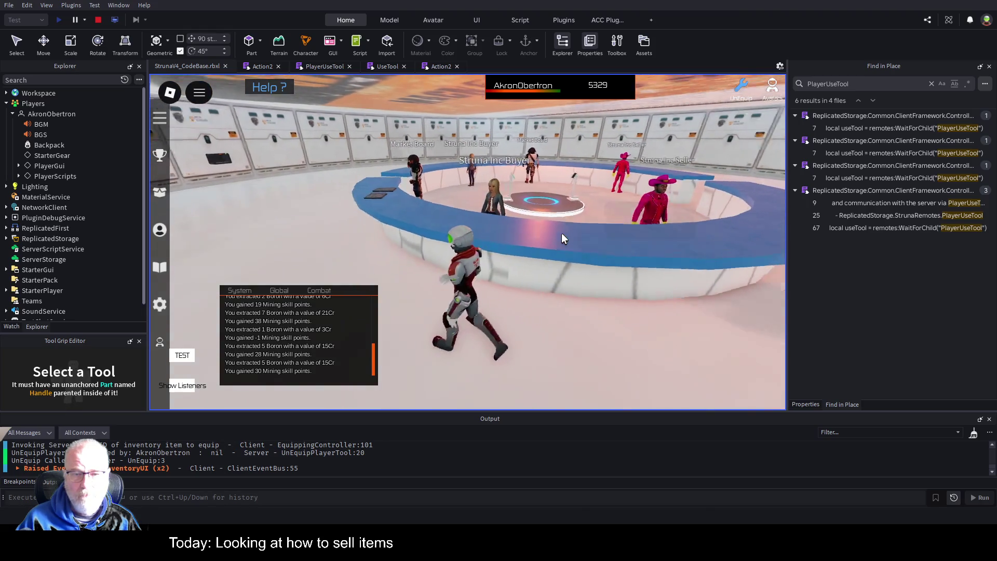
key("w")
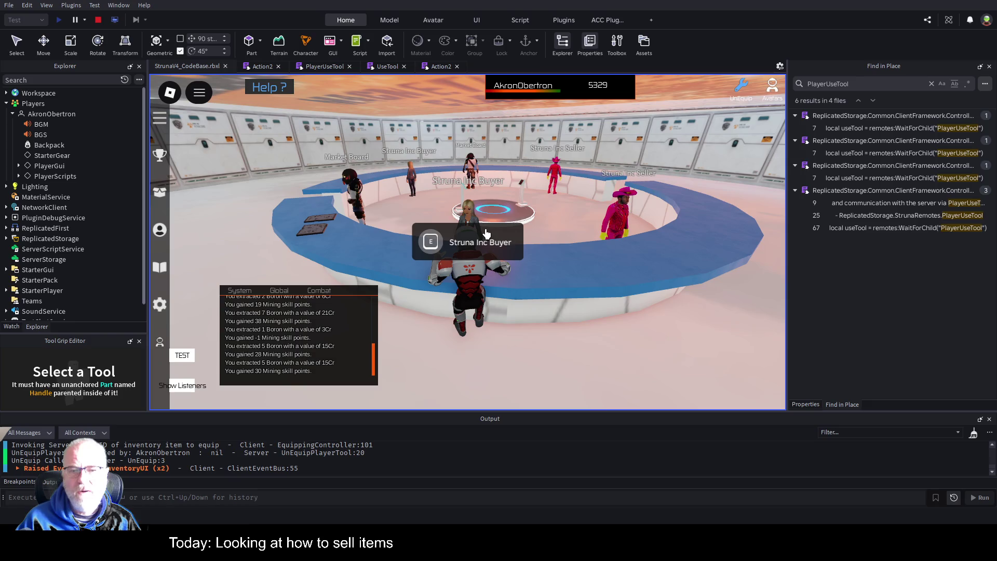
key("e")
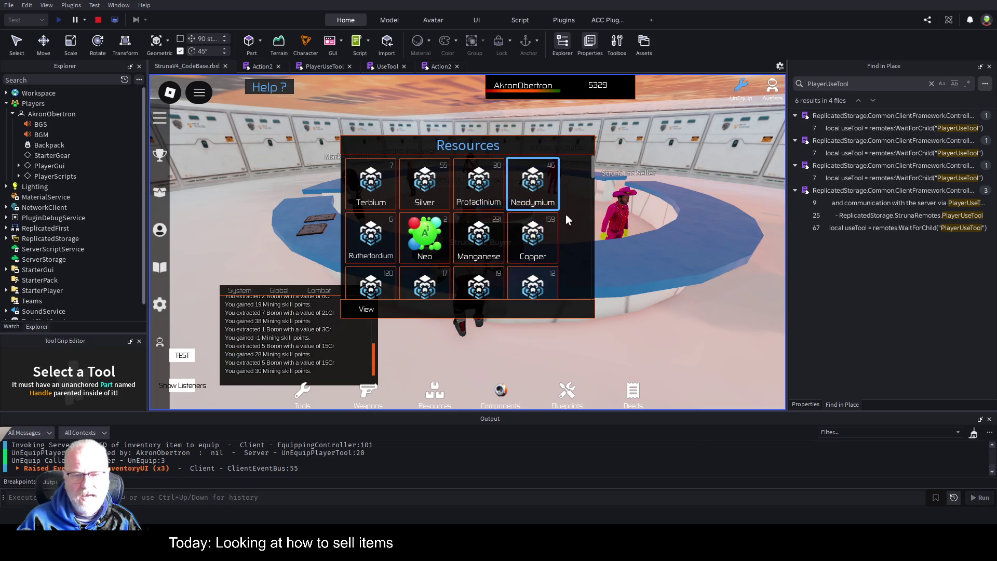
Close the inventory, step back, return to the buyer counter, and reopen then close it
key("Escape")
key("s")
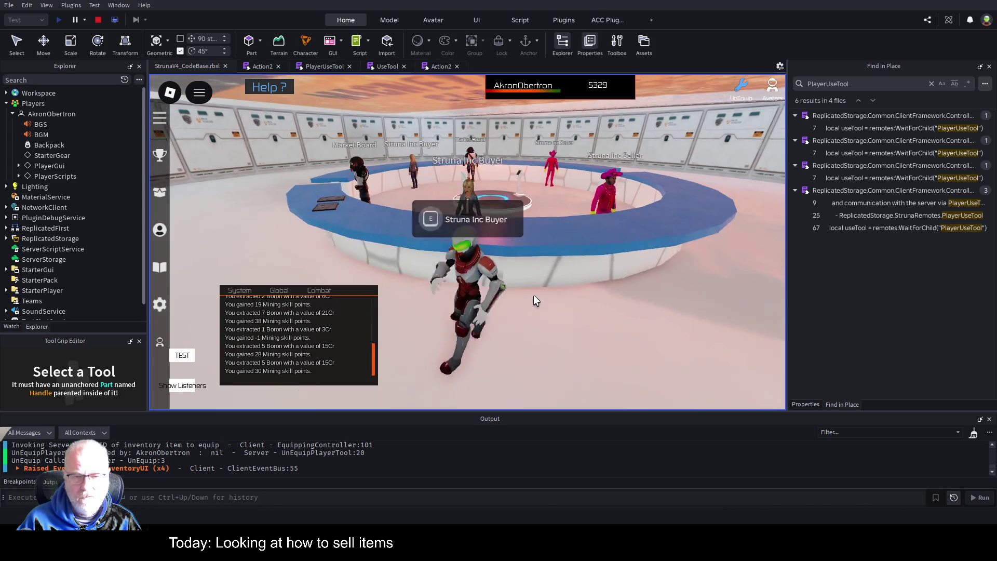
key("w")
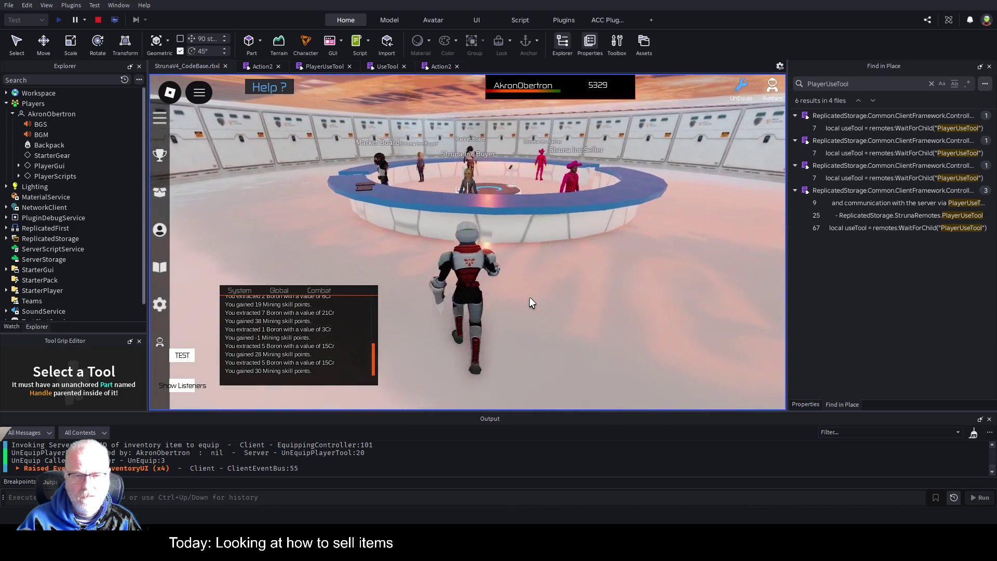
key("s")
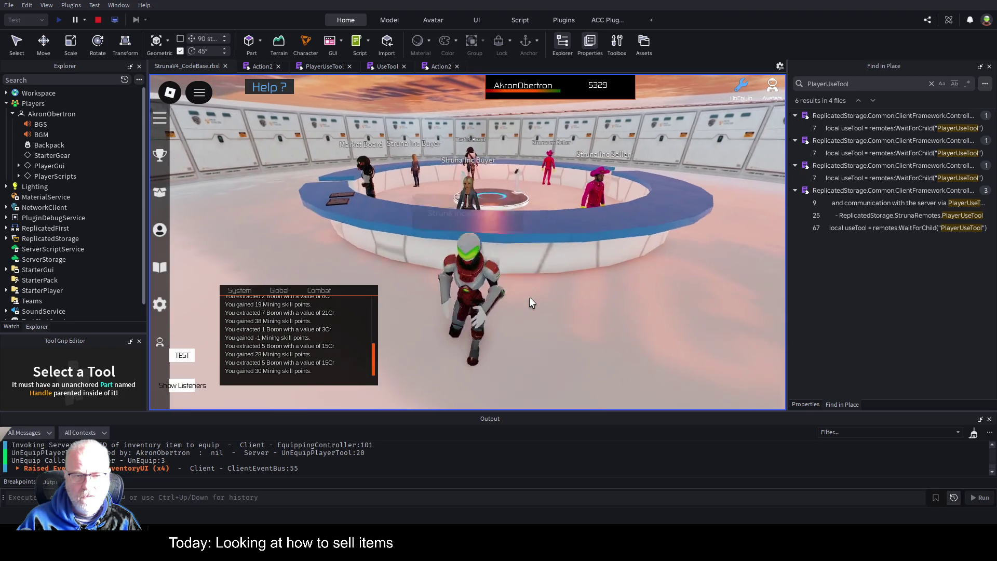
key("e")
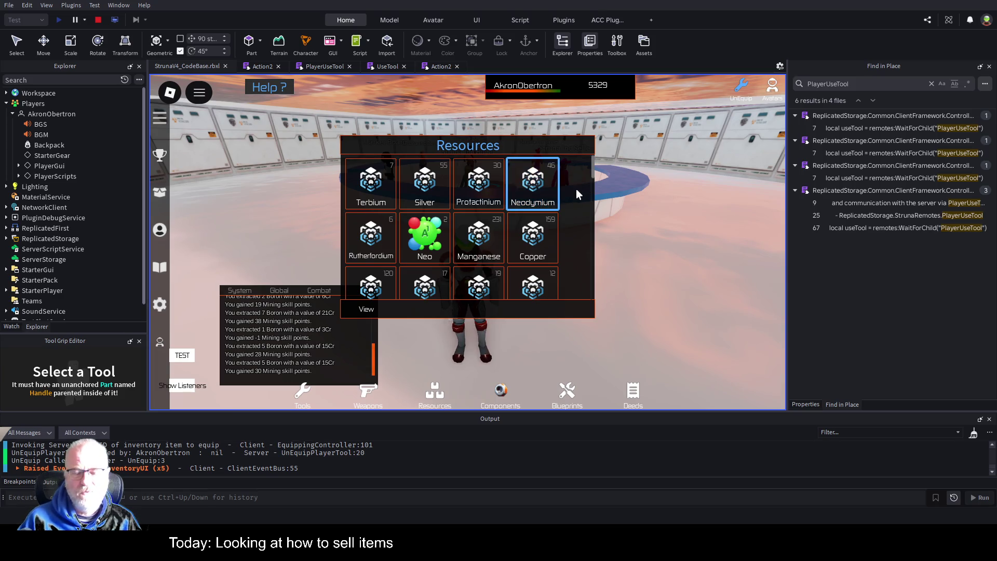
key("e")
Reposition at the Struna Inc Buyer, interact to open Resources, and select Copper (159)
key("w")
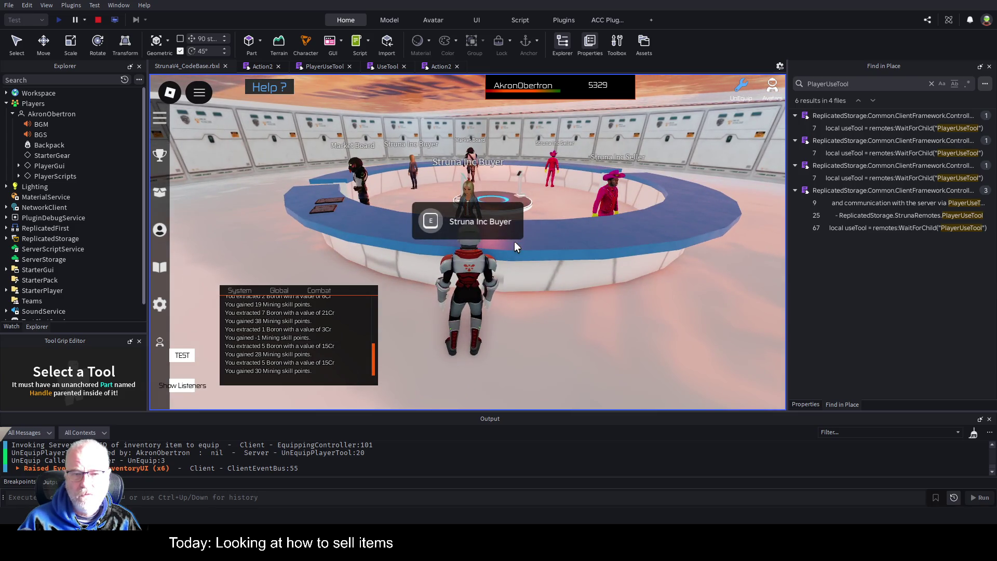
key("e")
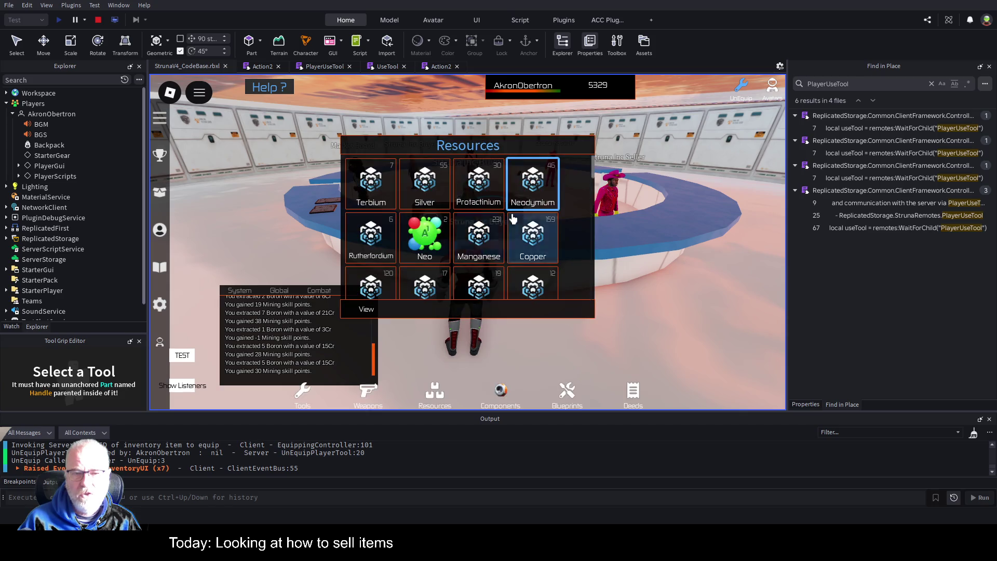
key("e")
key("s")
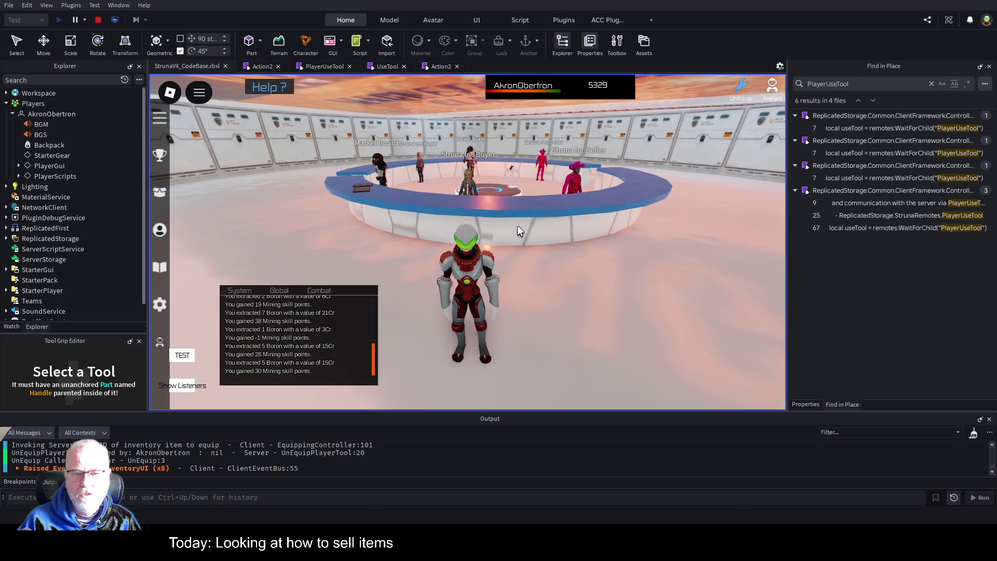
key("a")
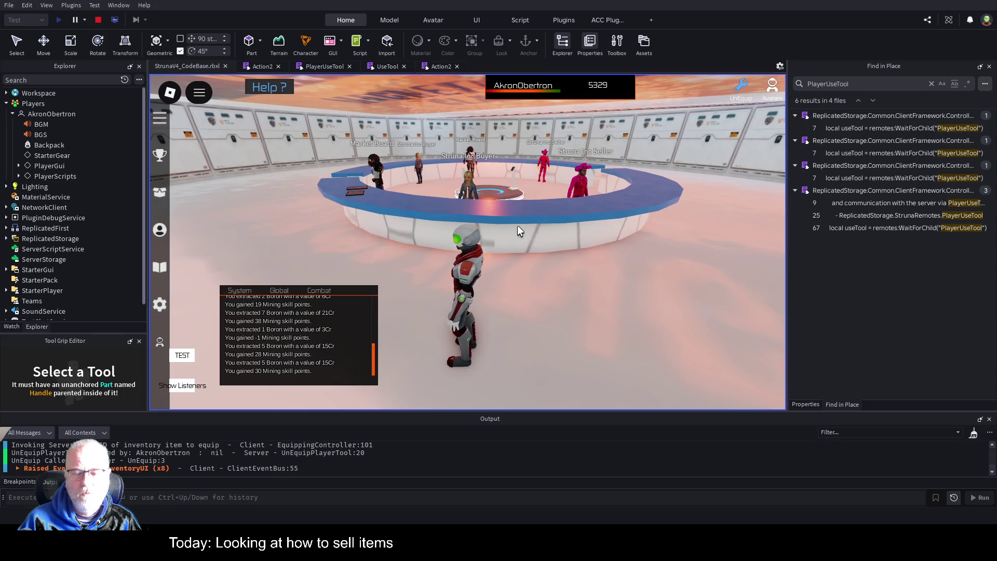
left_click(464, 202)
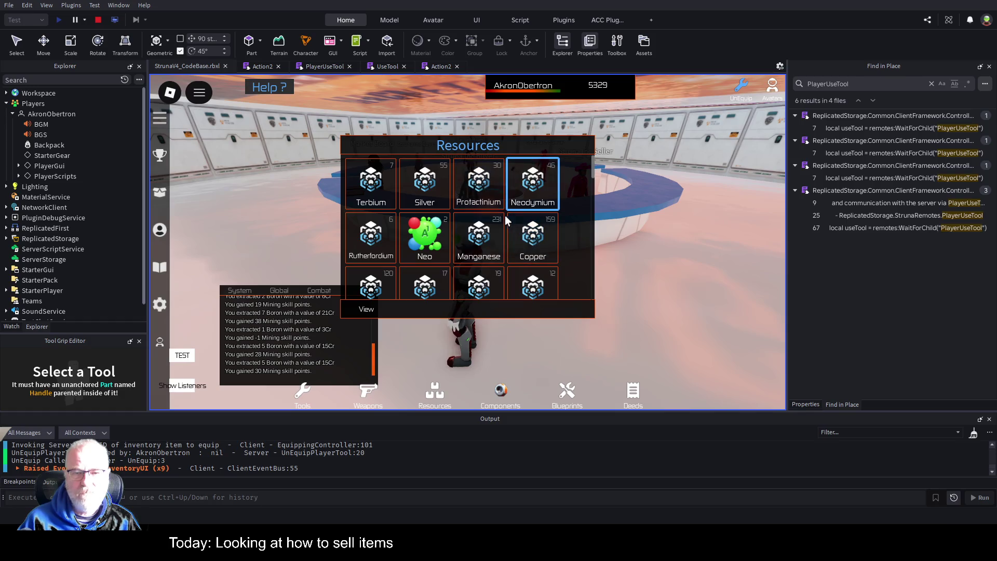
left_click(538, 241)
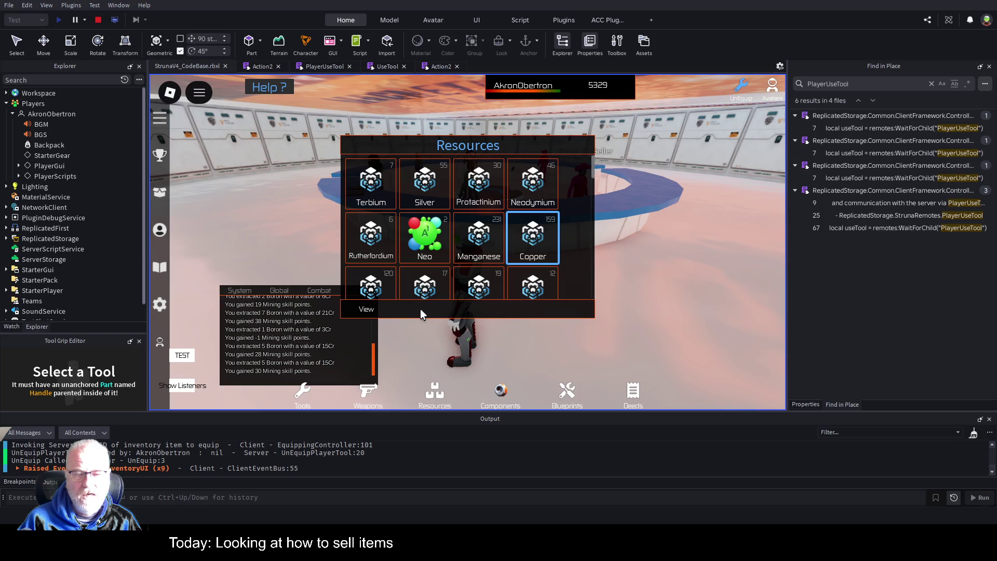
Drag the Resources panel aside and walk up to the Struna Inc Buyer counter
left_click_drag(543, 146, 605, 261)
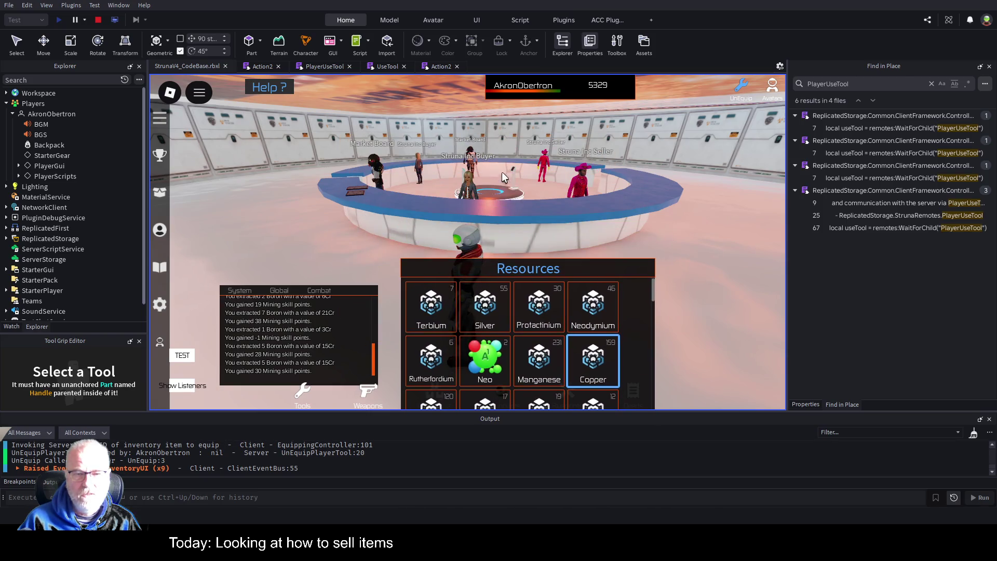
left_click_drag(618, 275, 729, 211)
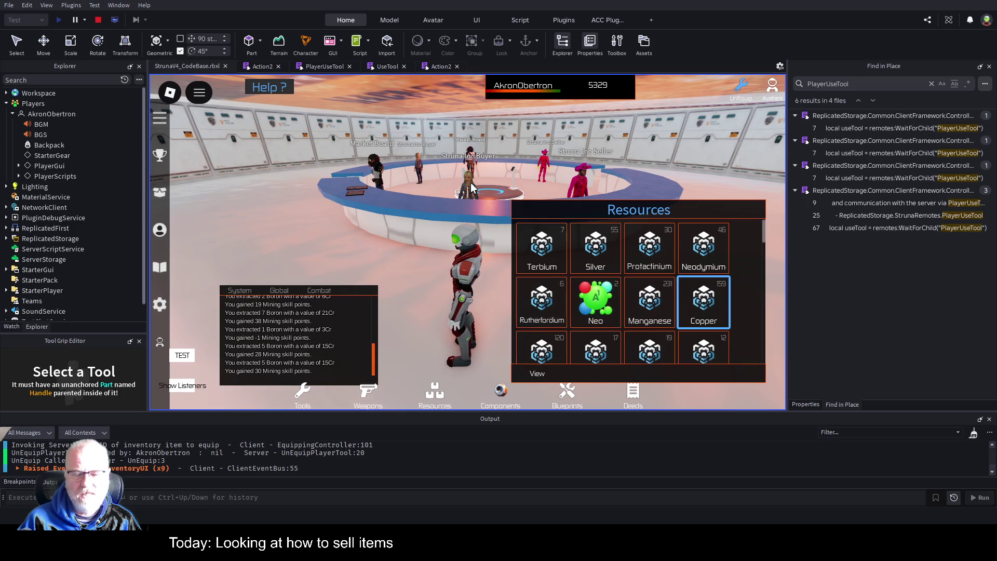
key("w")
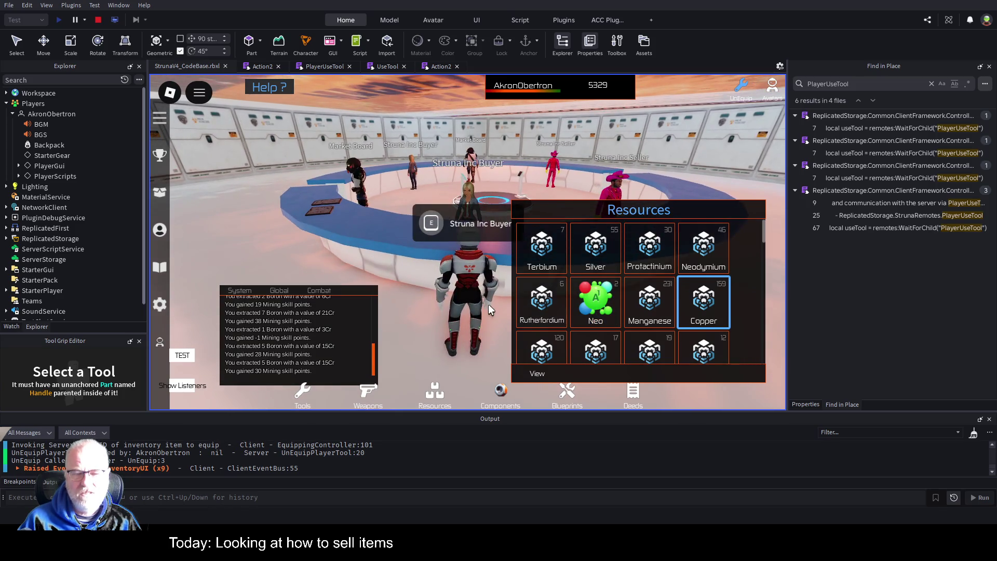
key("s")
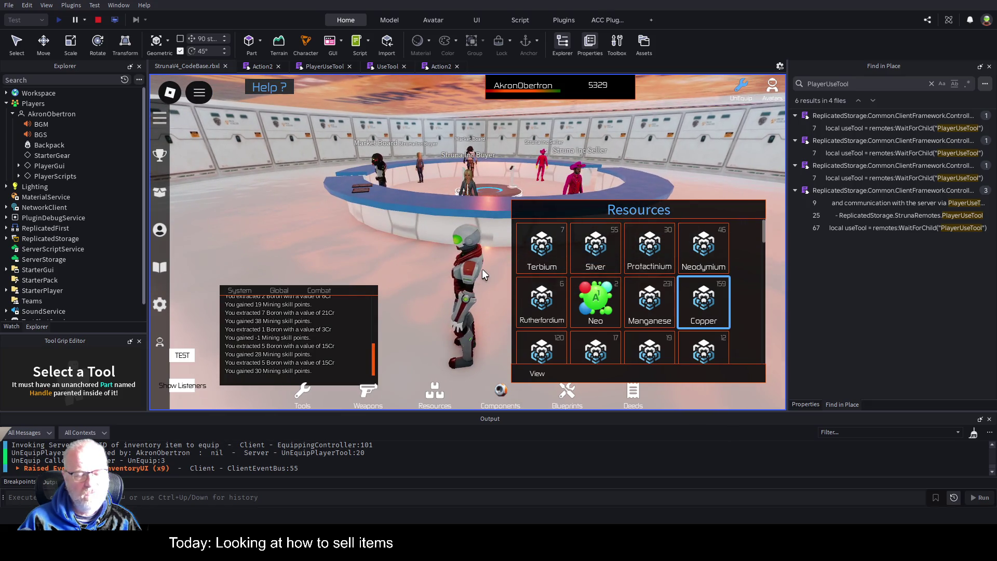
key("w")
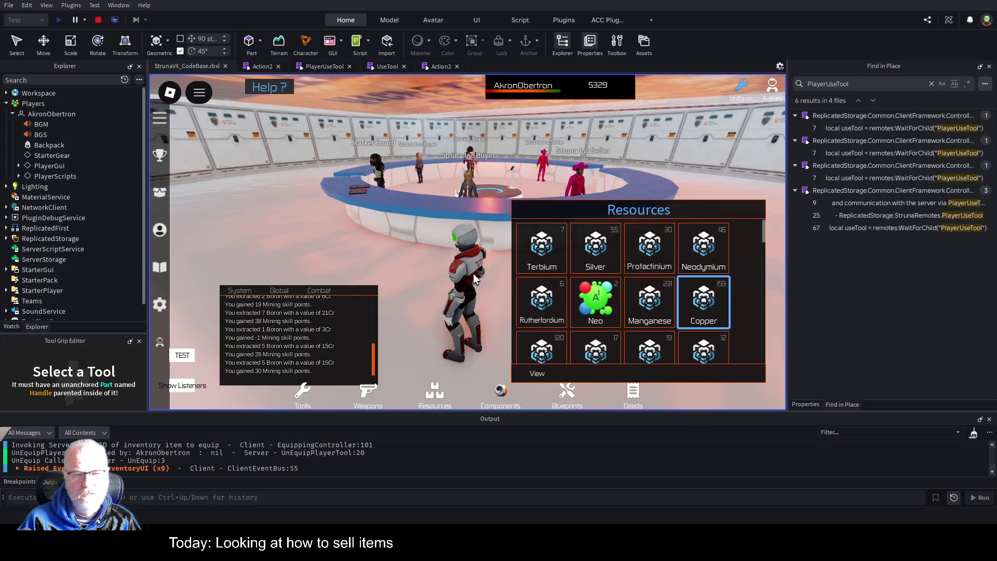
key("w")
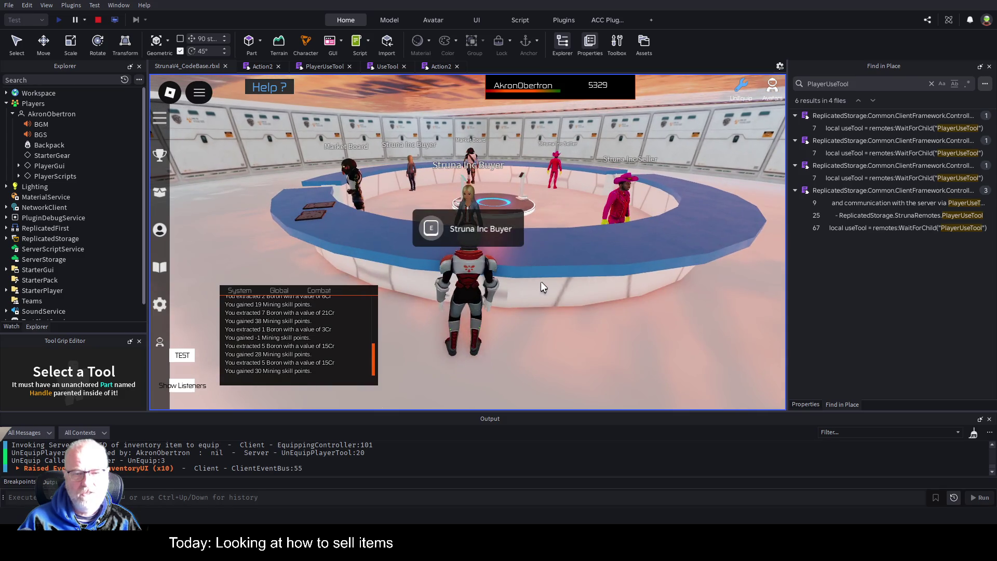
Reopen the Resources inventory, move its panel up-left, and stop the play test
key("e")
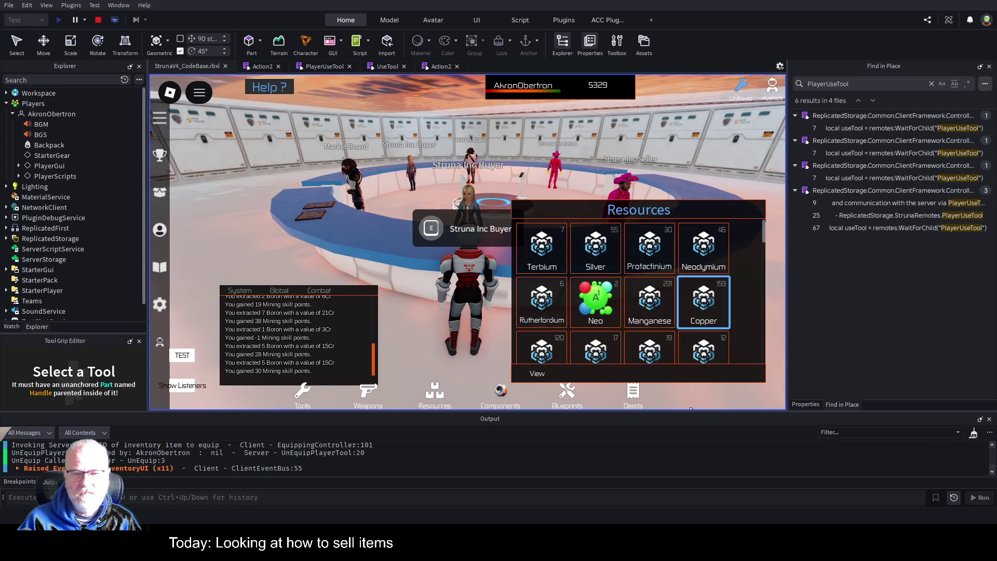
mouse_move(734, 208)
left_mouse_down()
mouse_move(609, 171)
mouse_move(656, 132)
left_mouse_up()
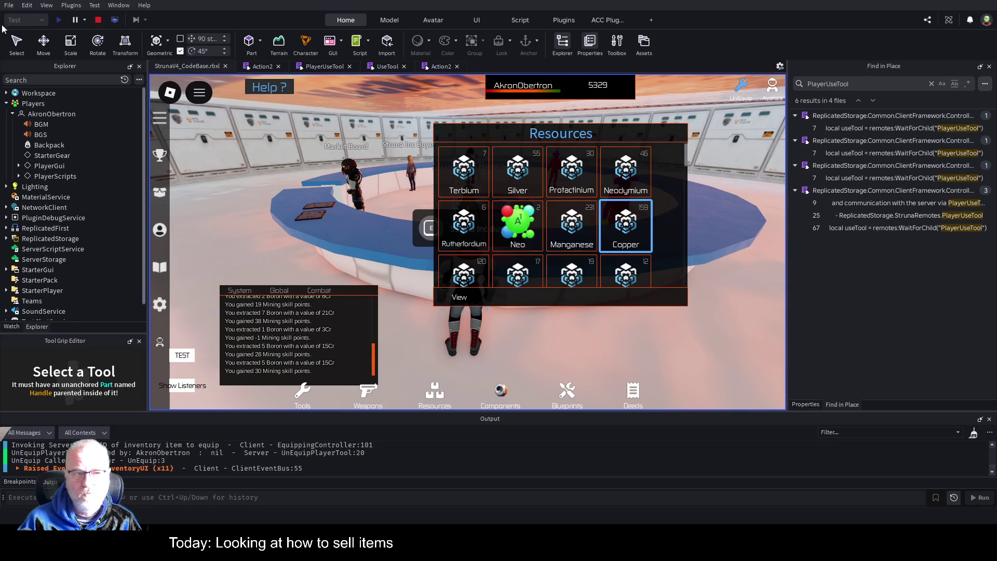
left_click(98, 20)
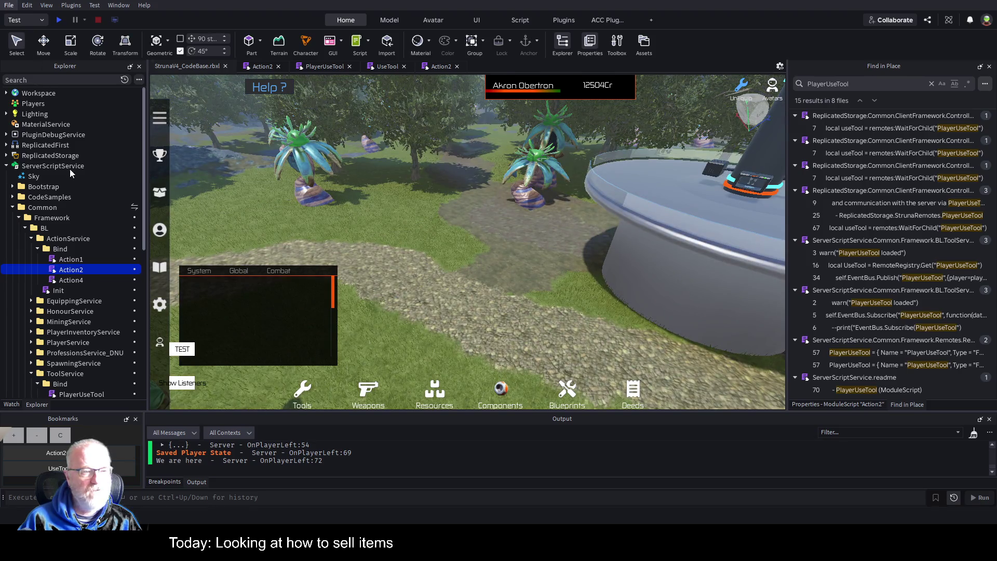
Save the place with Ctrl+S and collapse ServerScriptService in Explorer
key("ctrl+s")
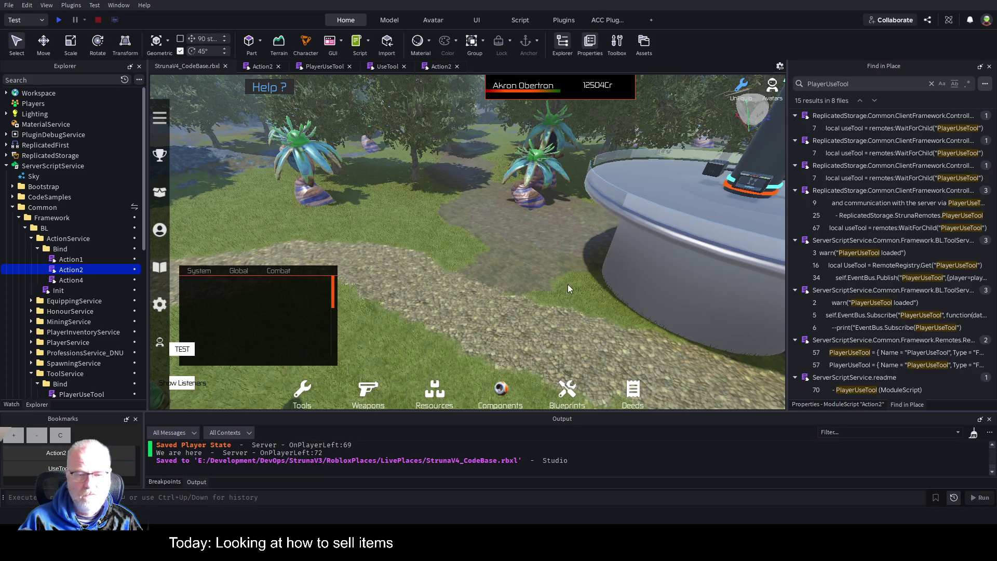
left_click(490, 222)
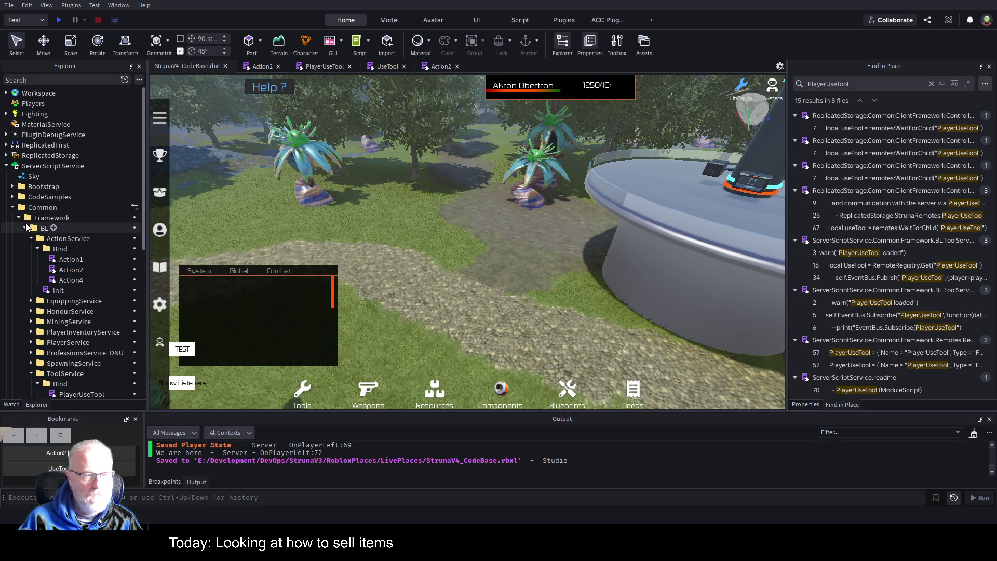
left_click(6, 166)
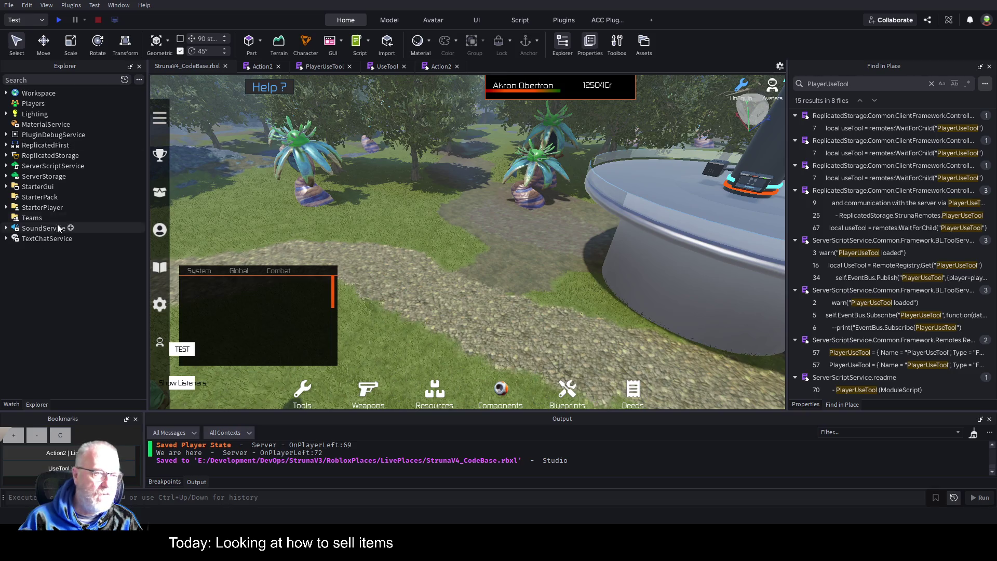
Expand ReplicatedStorage > Common > ClientFramework > Controllers and select InventoryUIController
left_click(6, 155)
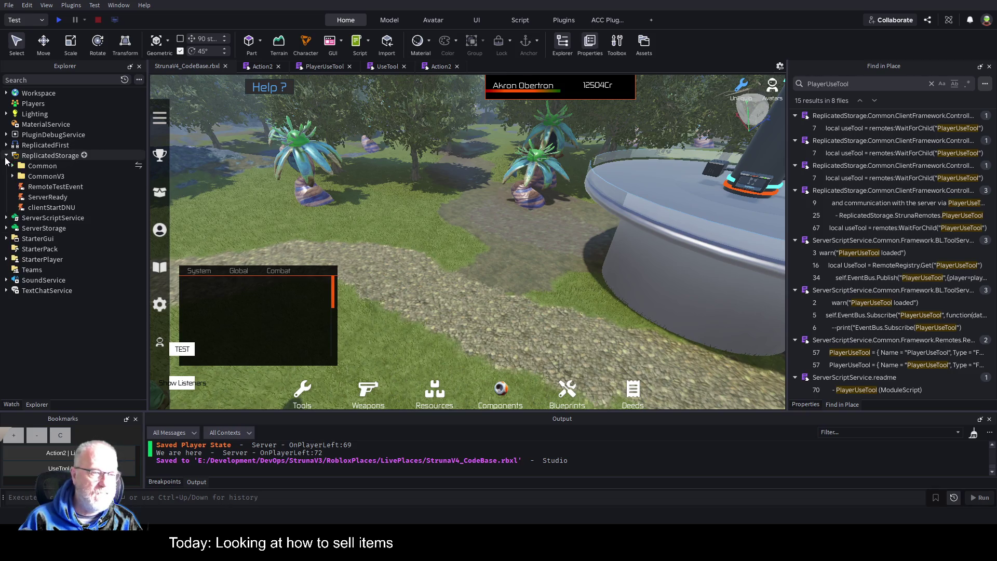
left_click(13, 165)
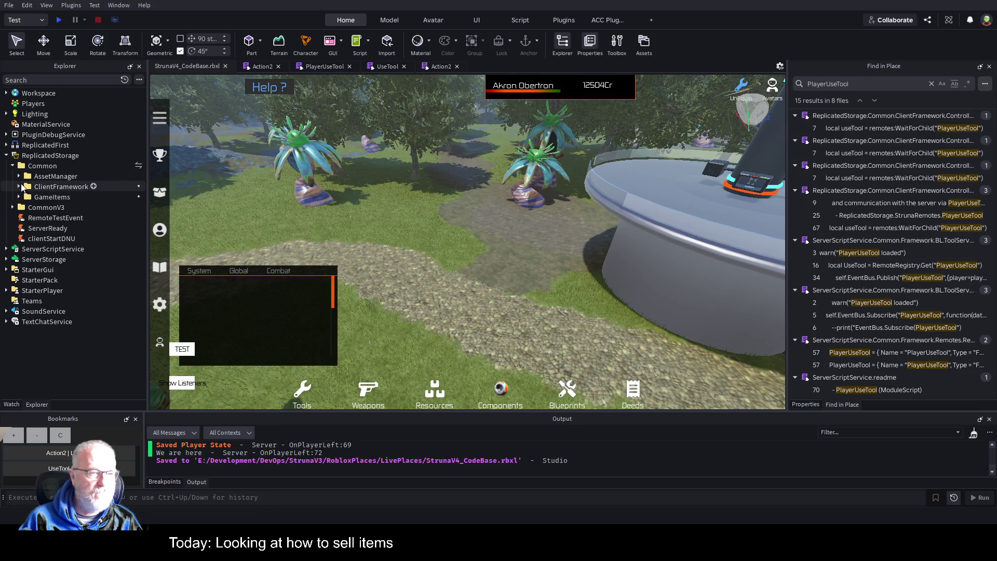
left_click(18, 186)
left_click(25, 239)
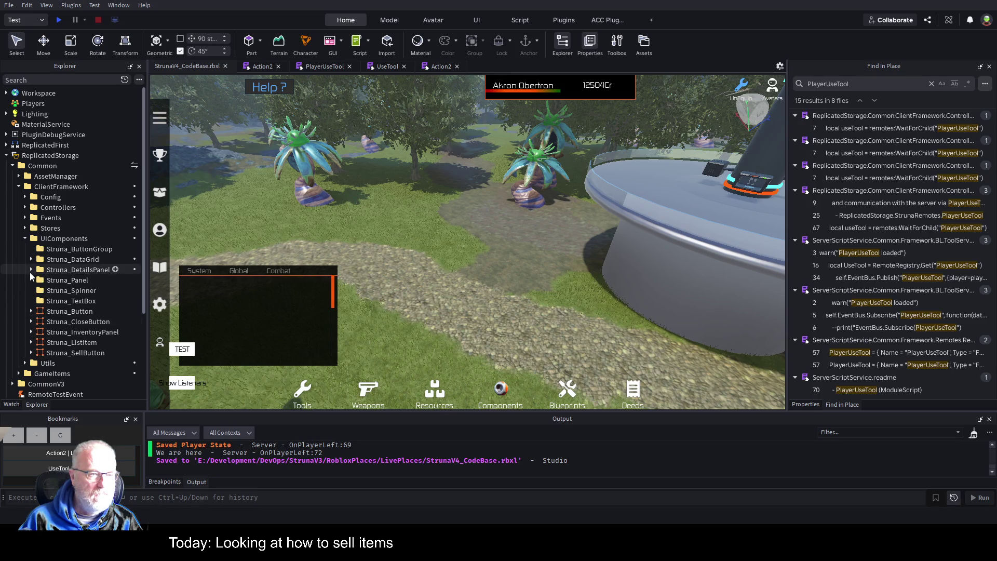
left_click(30, 258)
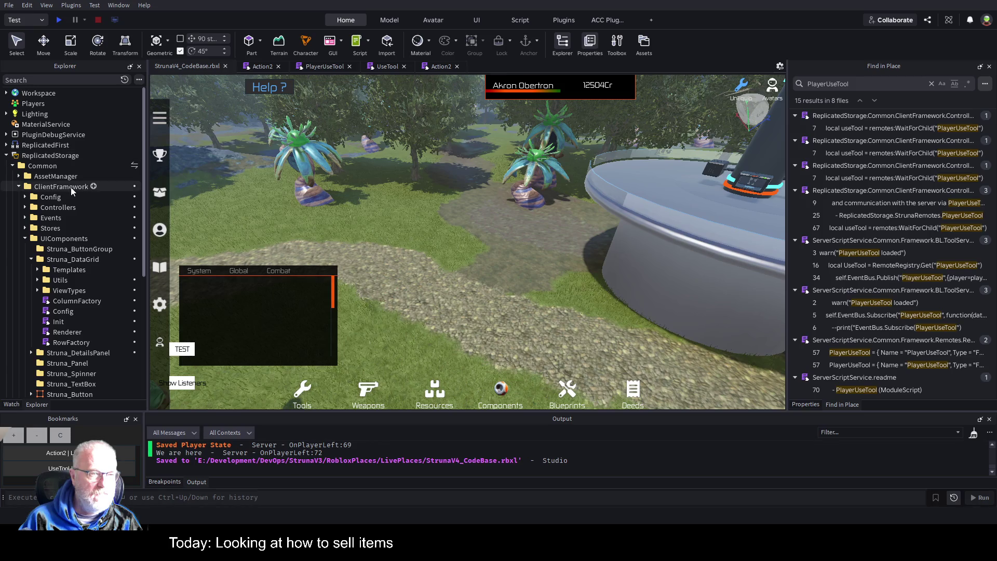
scroll(70, 208, "down", 3)
scroll(73, 229, "up", 3)
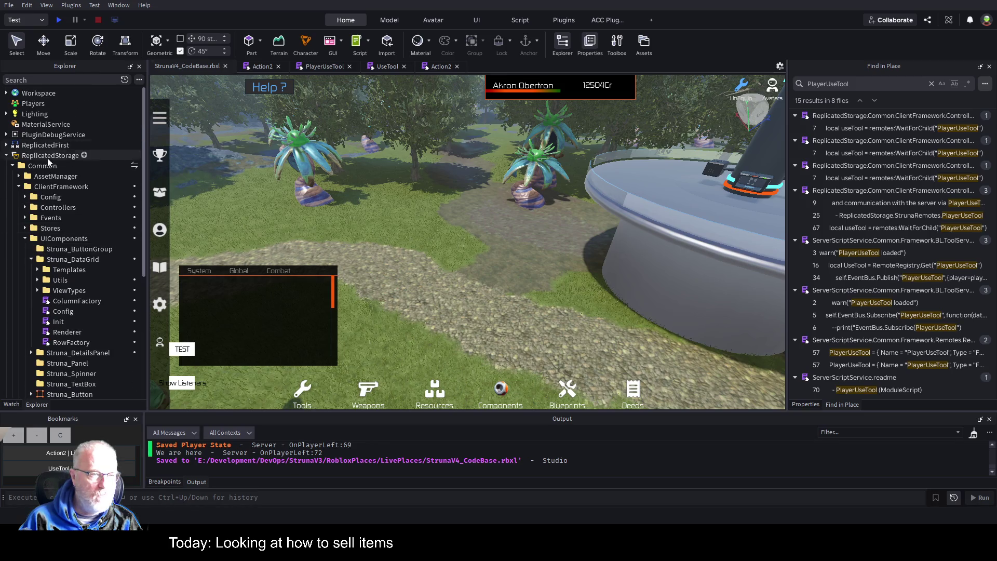
left_click(25, 207)
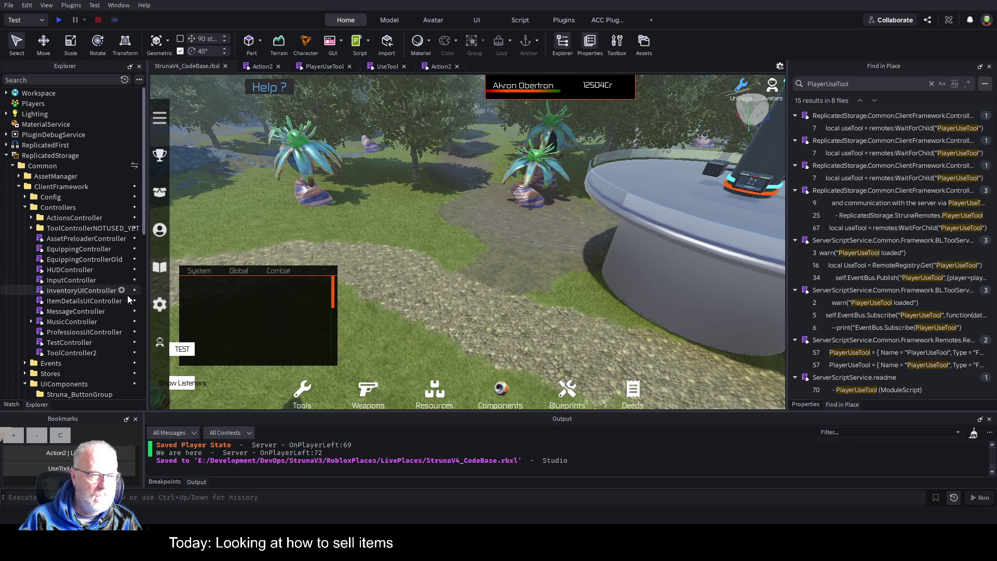
left_click(86, 292)
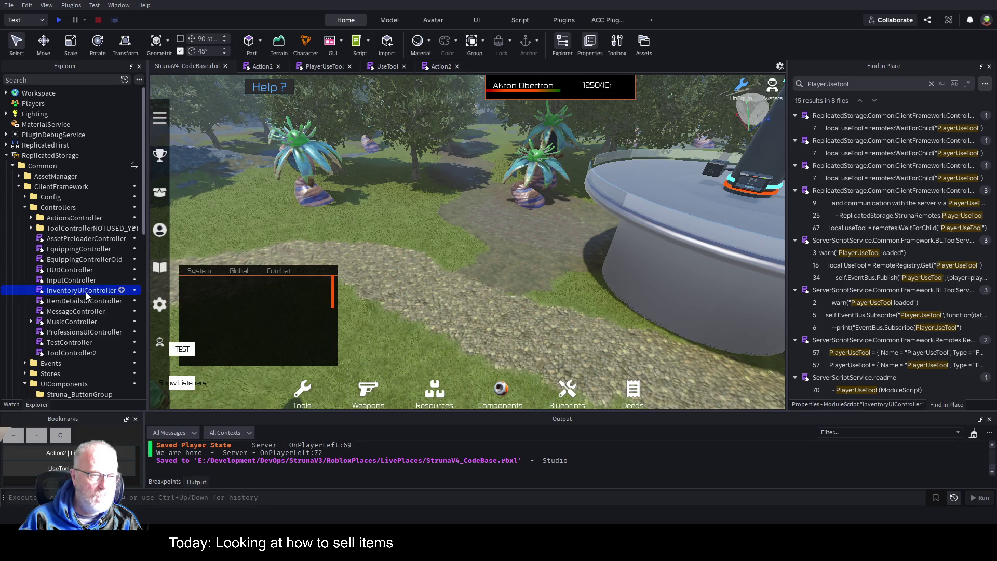
Open InventoryUIController and collapse the search results panel to widen the code view
double_click(86, 292)
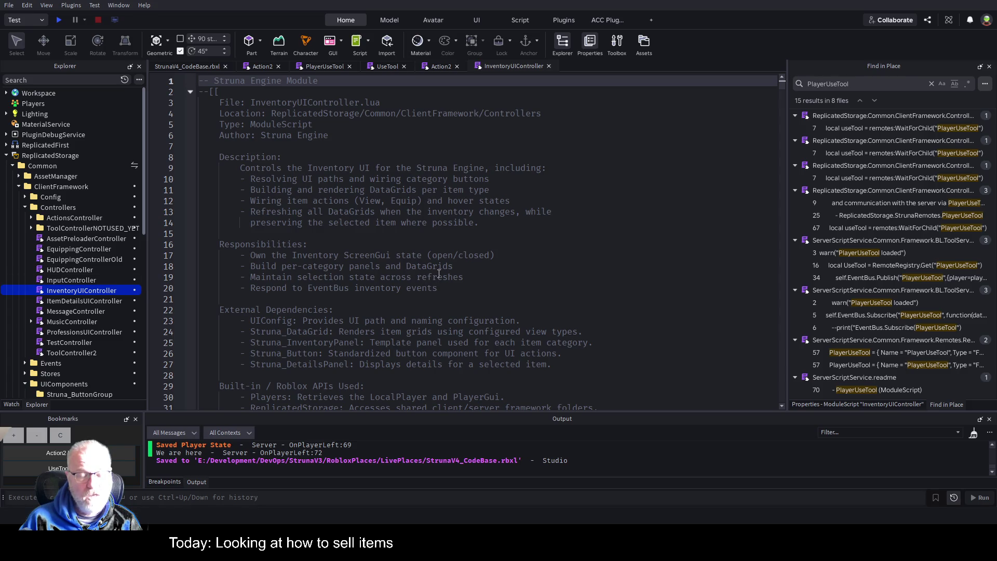
left_click(177, 67)
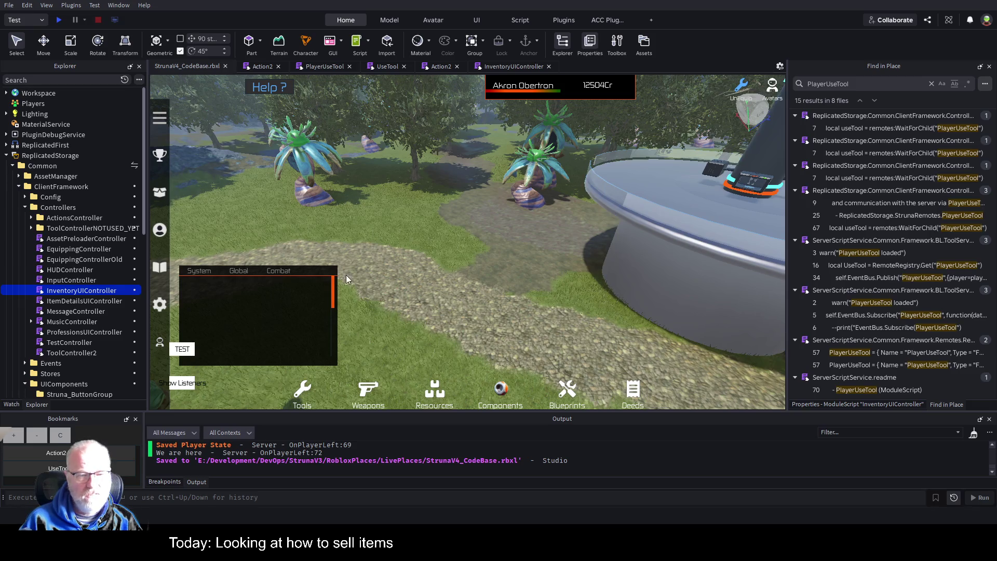
double_click(92, 291)
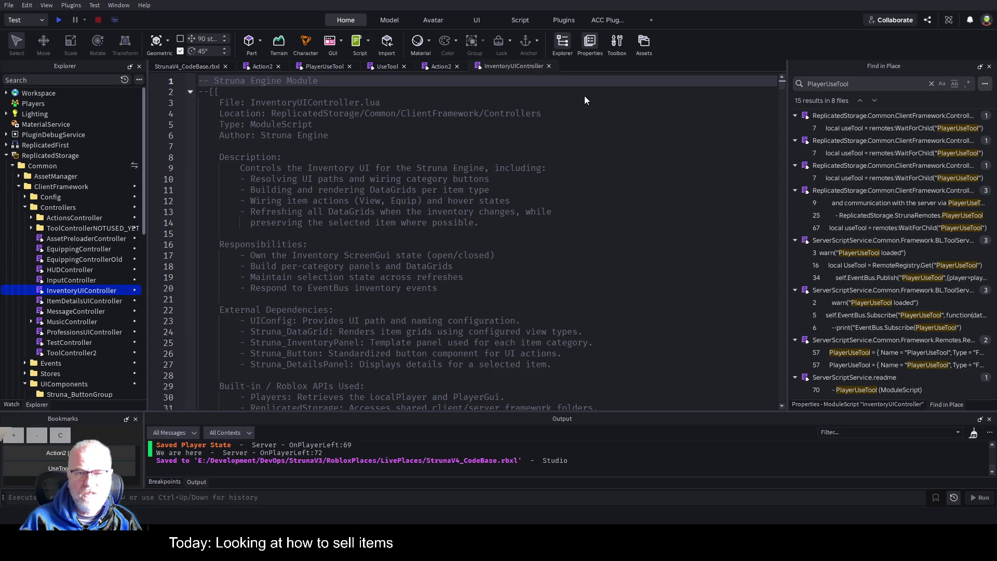
scroll(469, 194, "down", 9)
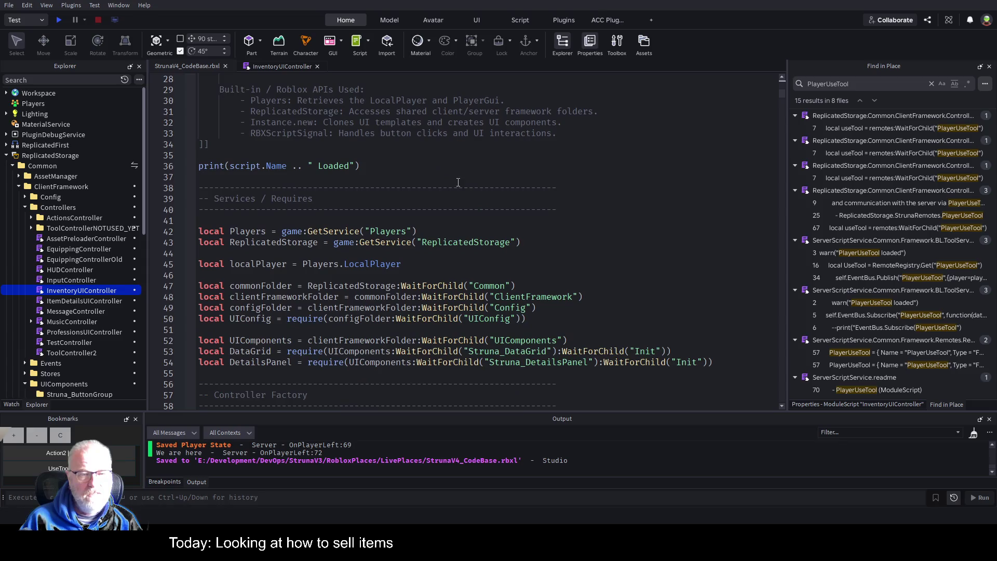
scroll(452, 179, "down", 5)
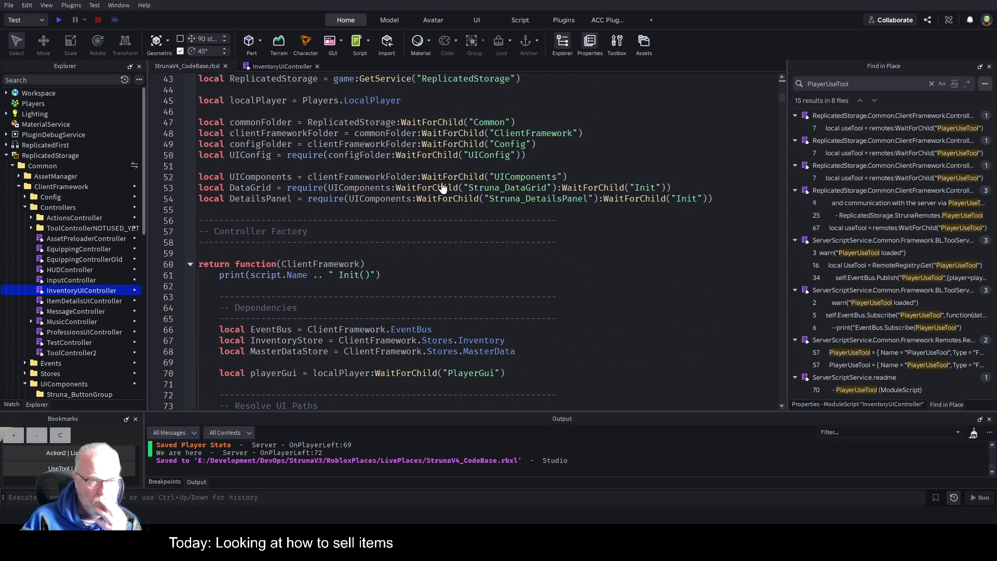
scroll(444, 195, "up", 5)
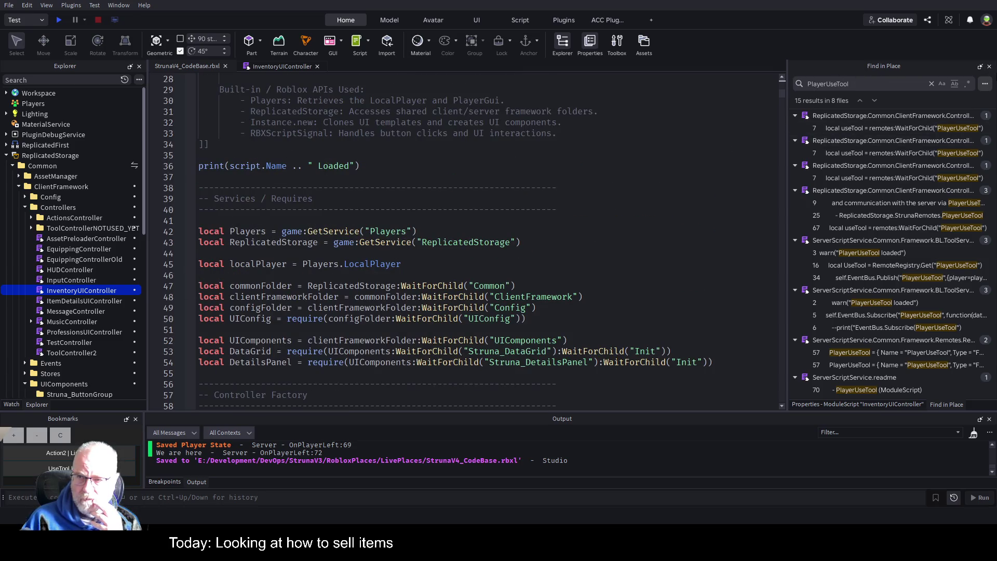
left_click(983, 70)
Review the UI path code, highlighting UIComponents and playerGui, then open UIConfig from Config
scroll(405, 194, "down", 2)
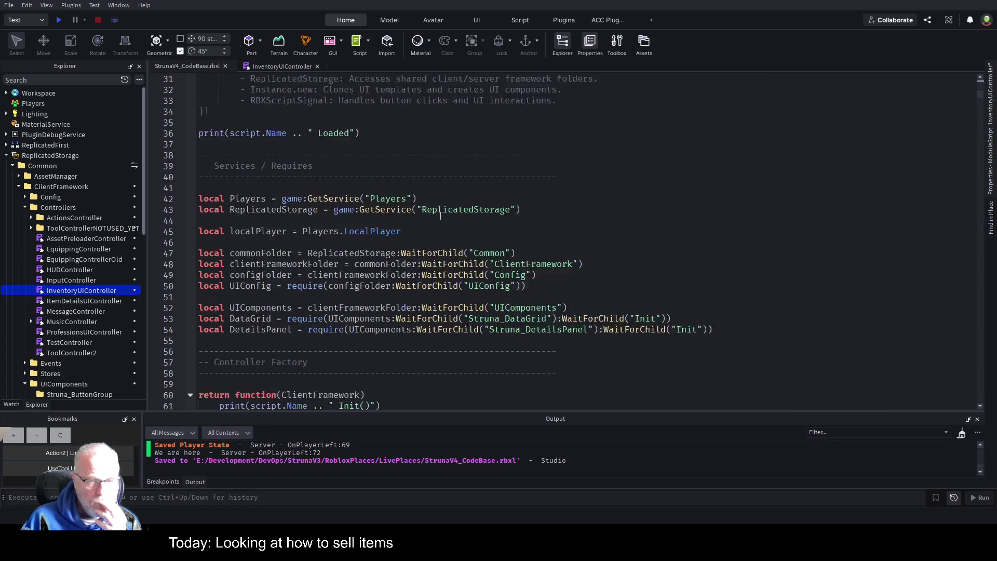
double_click(538, 275)
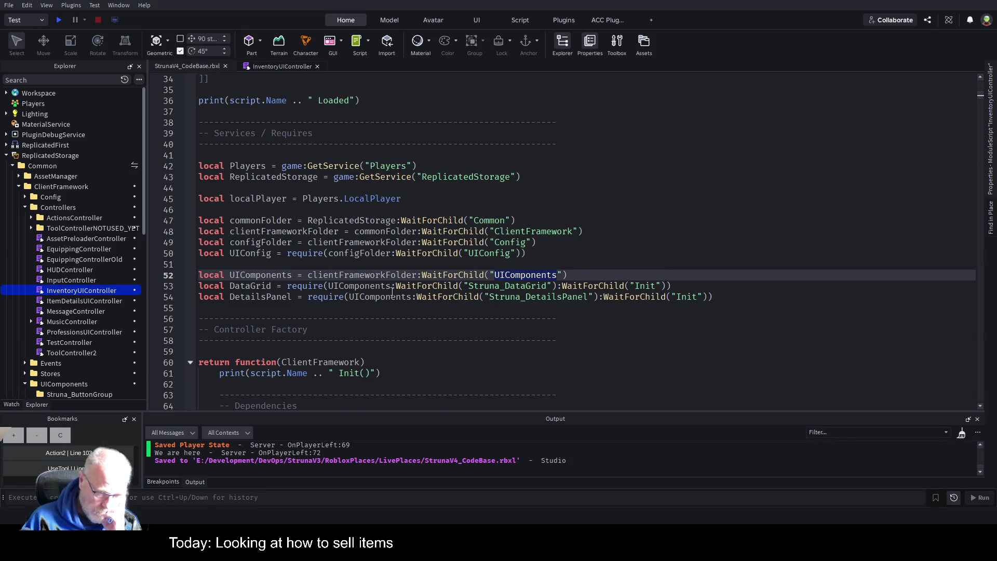
scroll(421, 292, "down", 2)
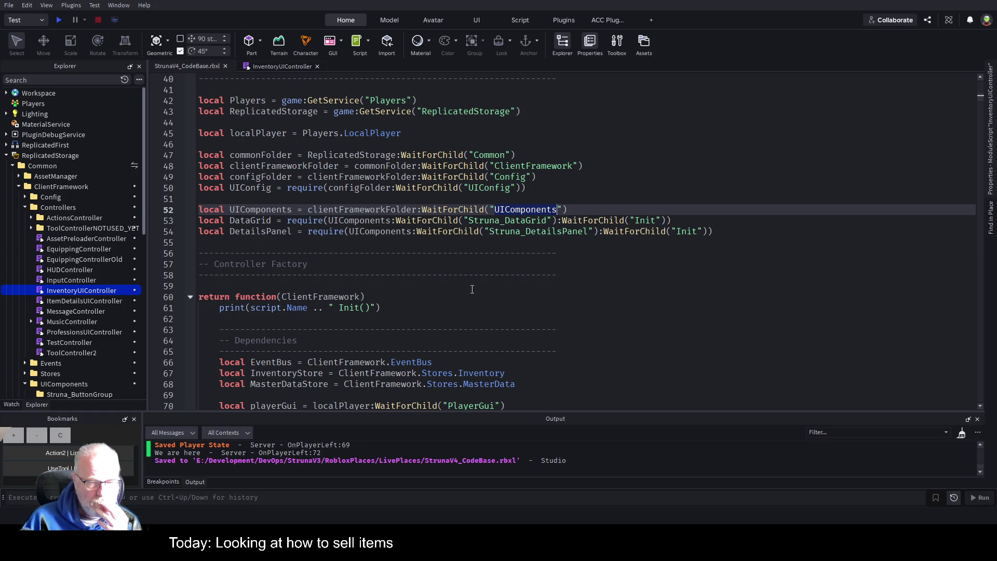
scroll(472, 289, "down", 3)
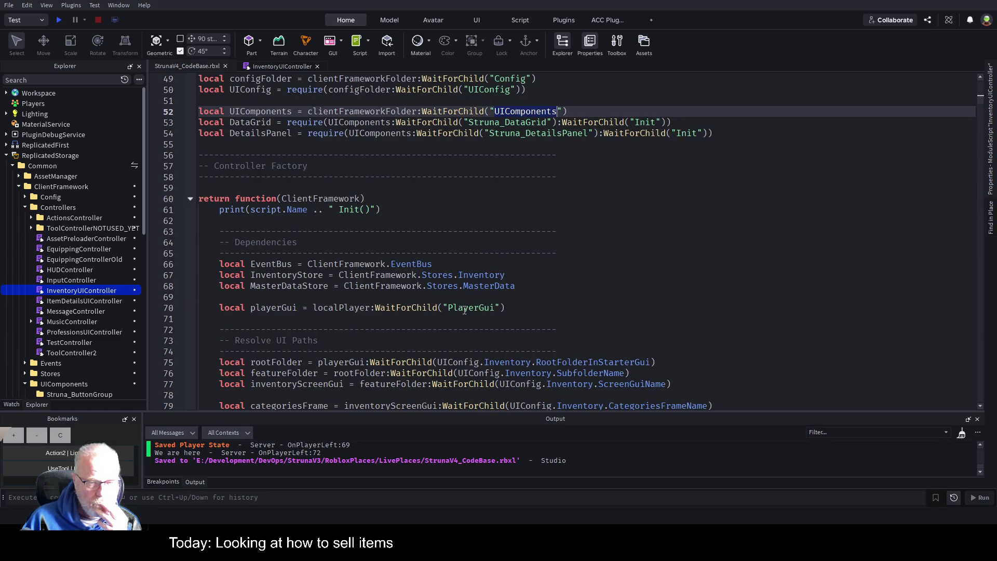
left_click(465, 309)
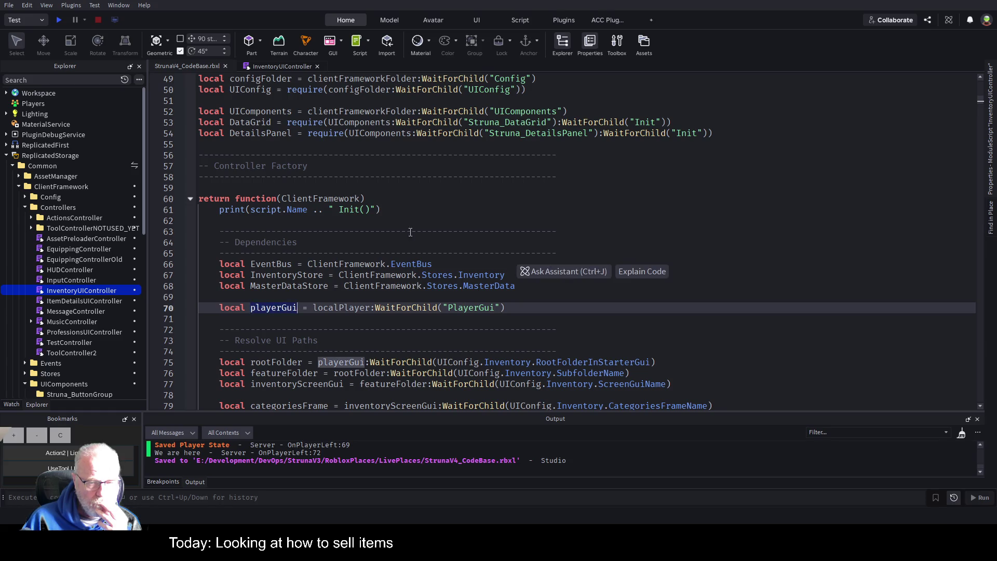
scroll(409, 239, "down", 3)
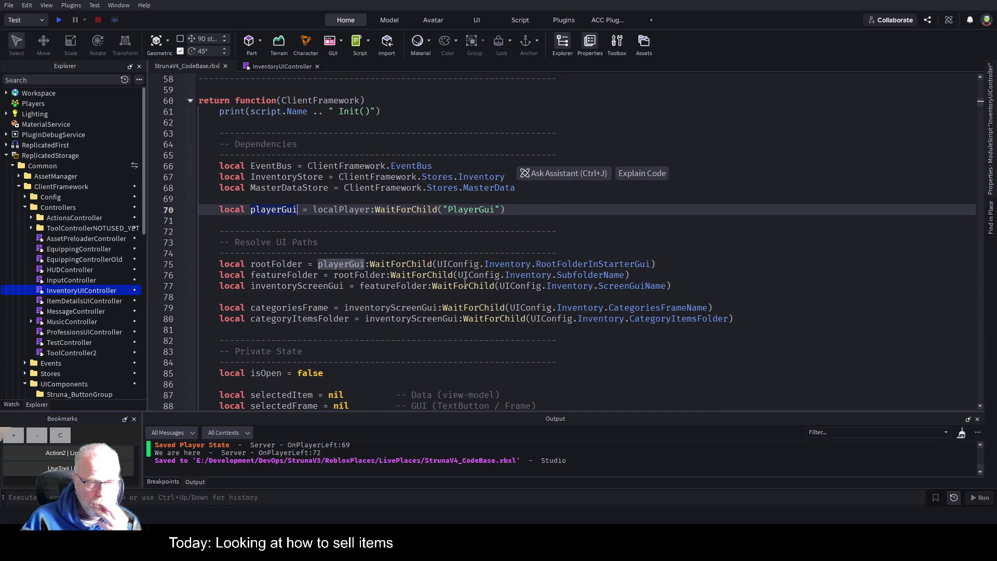
left_click(26, 198)
double_click(59, 217)
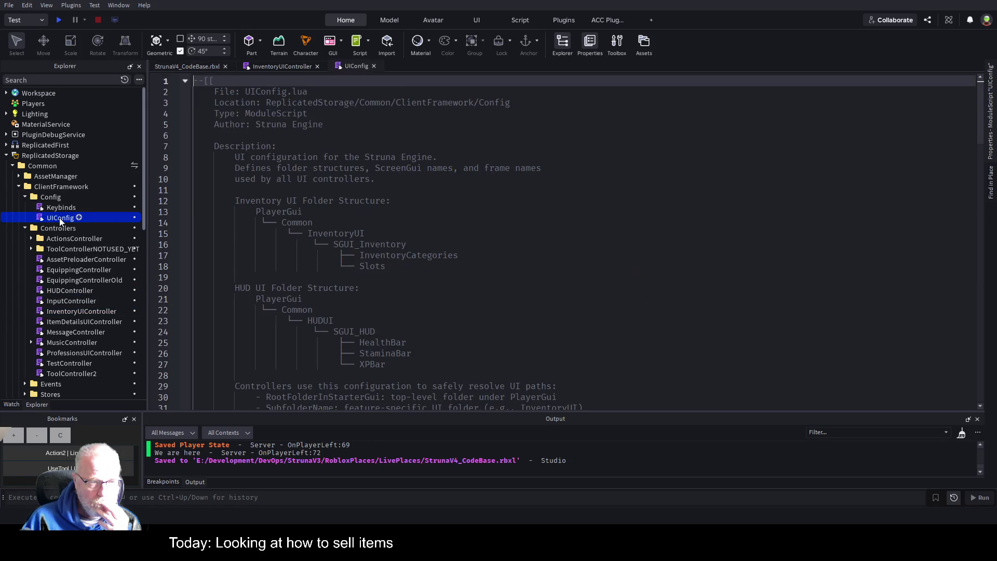
Scroll through UIConfig's Inventory, HUD, ItemDetails and MessageWindow tables, then back to its header comment
scroll(464, 281, "down", 6)
scroll(389, 249, "up", 6)
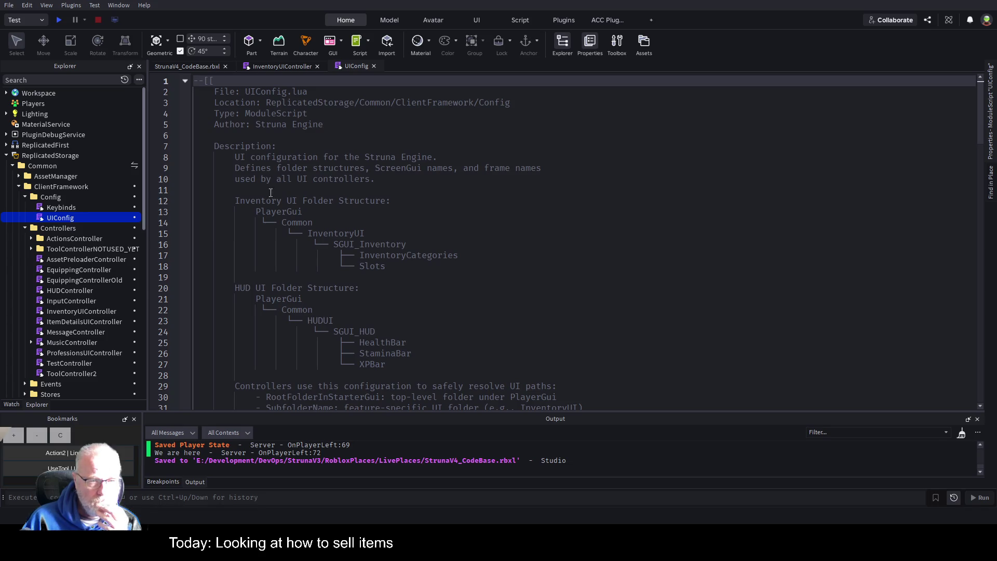
left_click(406, 266)
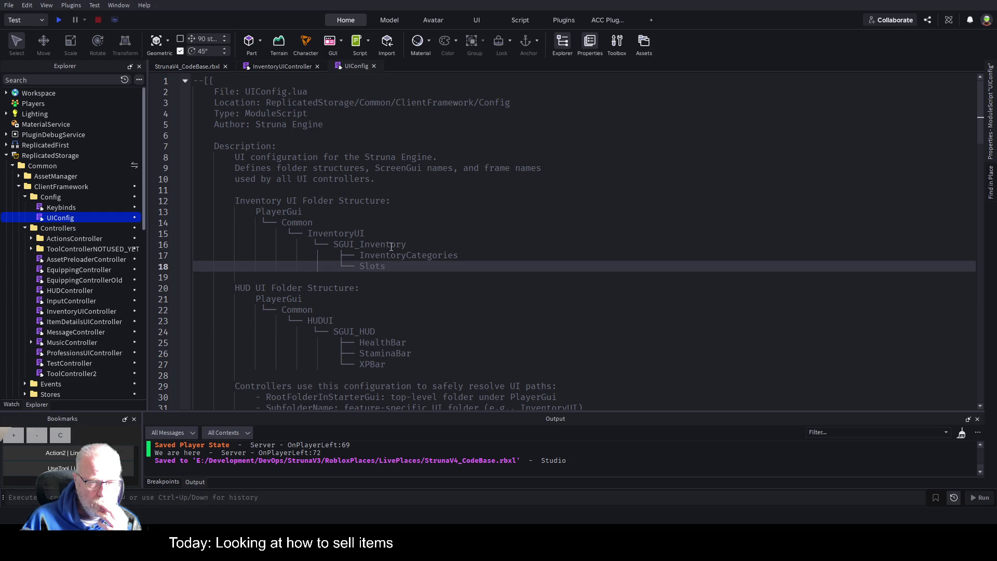
scroll(437, 233, "down", 13)
scroll(379, 264, "down", 10)
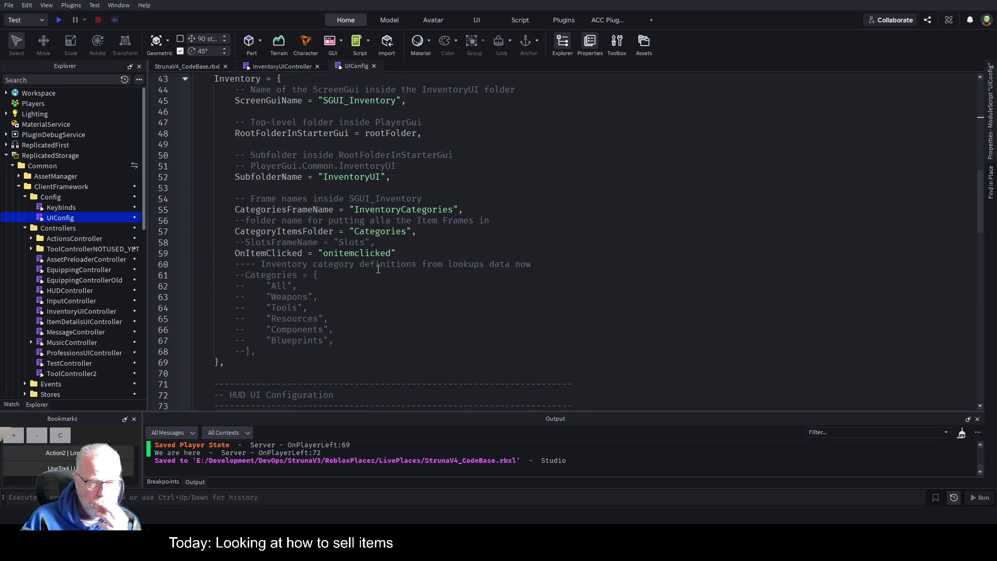
scroll(385, 280, "down", 8)
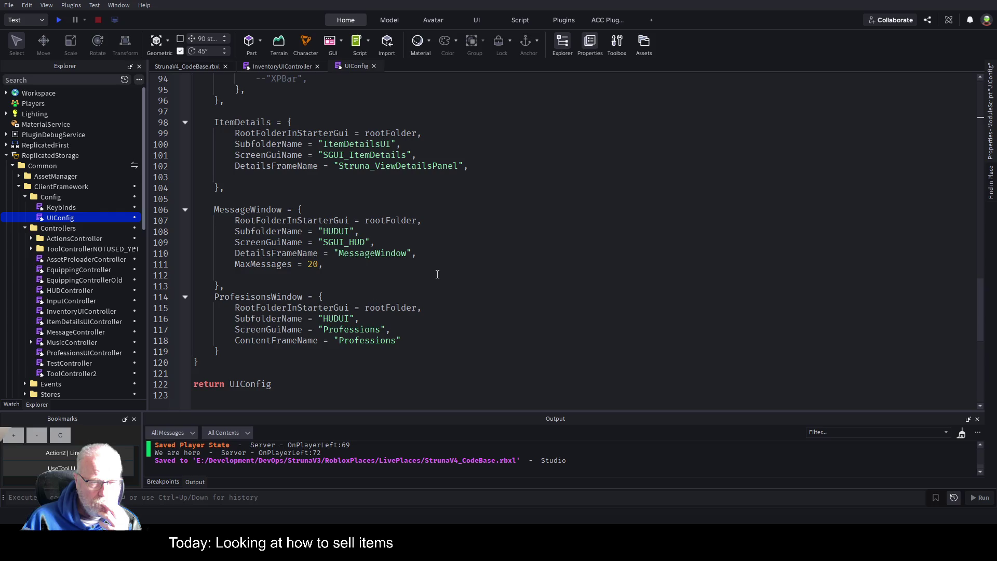
scroll(437, 274, "up", 1)
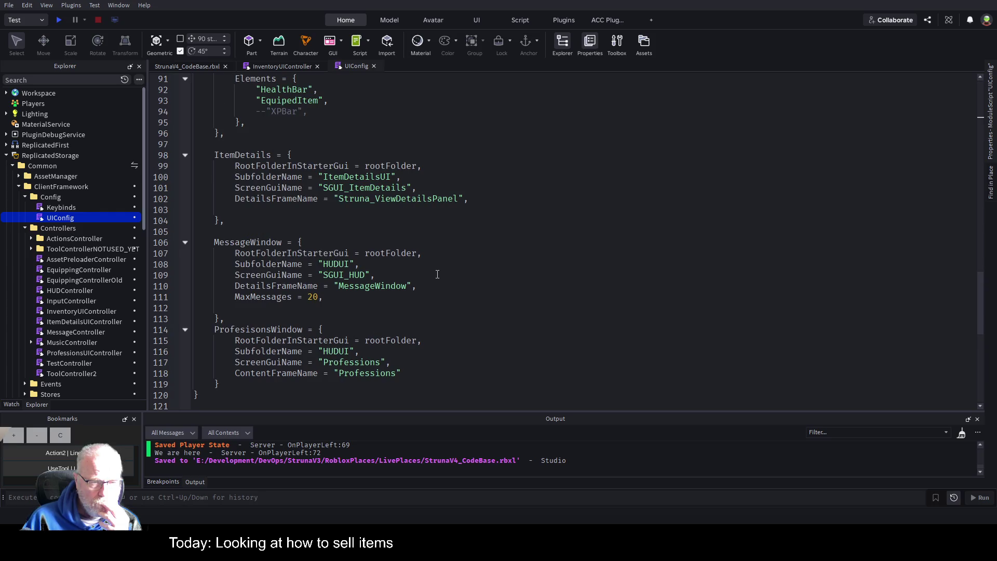
scroll(437, 274, "up", 3)
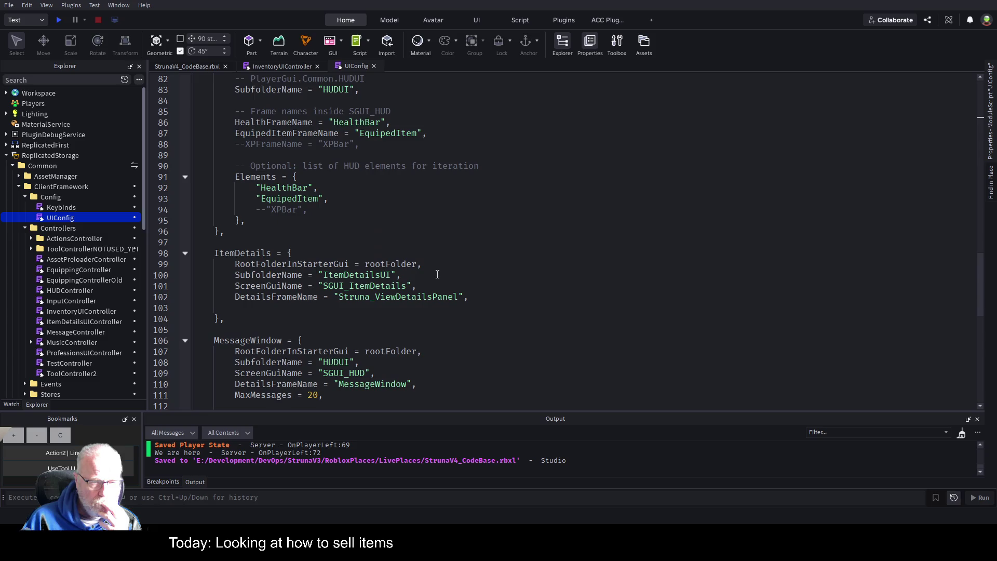
scroll(437, 274, "up", 2)
scroll(438, 274, "up", 3)
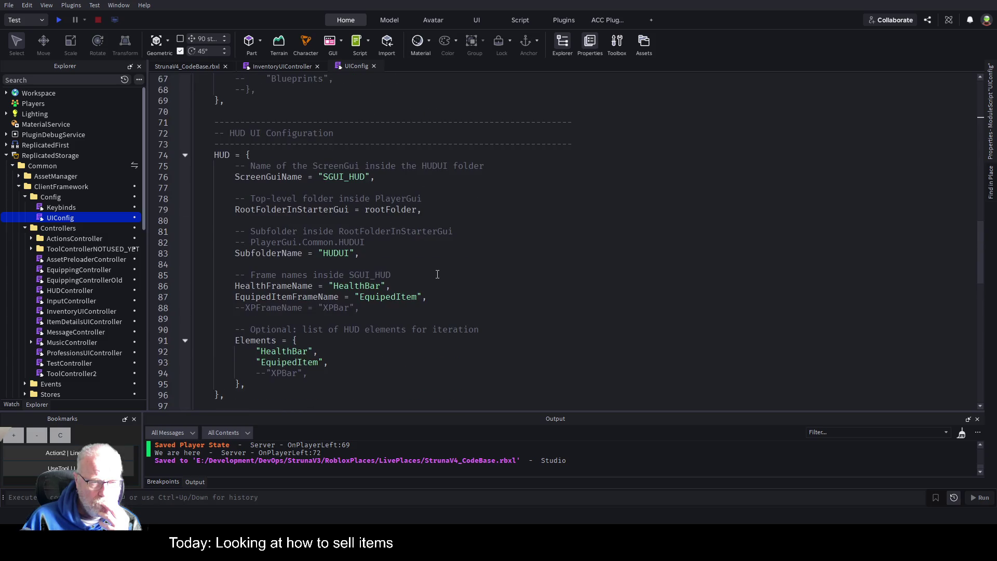
scroll(295, 245, "up", 10)
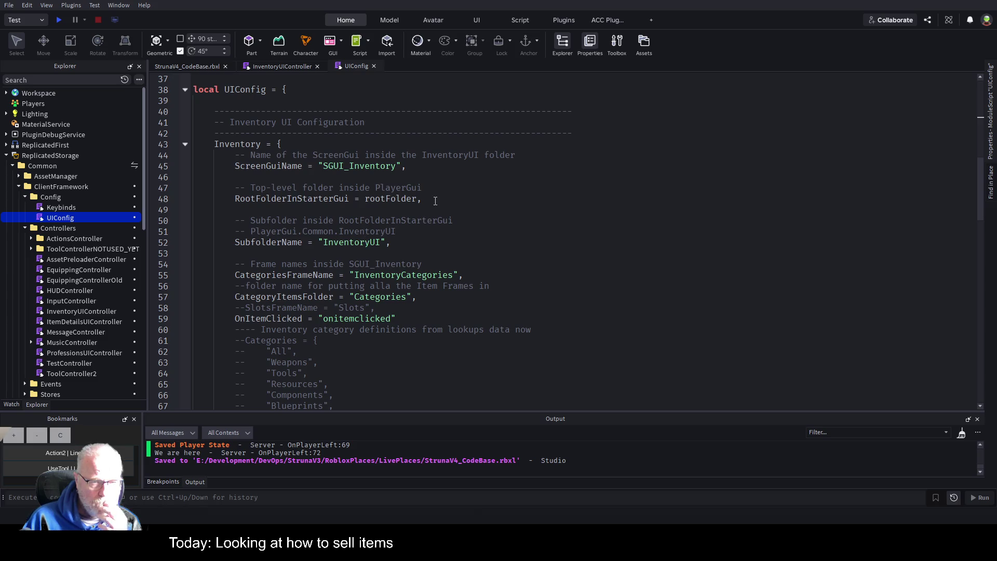
scroll(435, 201, "up", 3)
scroll(435, 201, "up", 9)
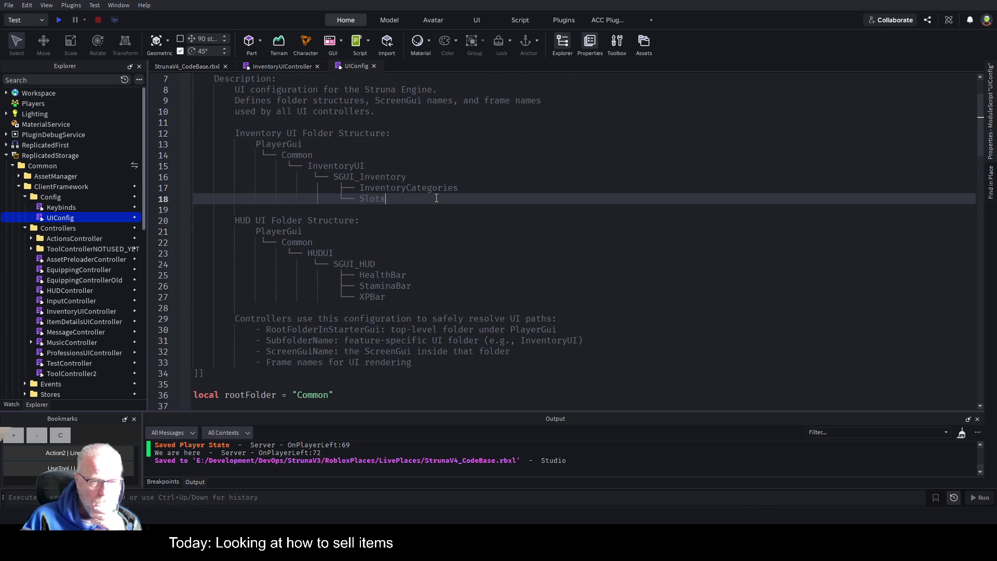
In InventoryUIController, scroll past ClearUIStyles to BuildItemViewModel and start a Ctrl+F search
left_click(286, 68)
scroll(443, 227, "down", 15)
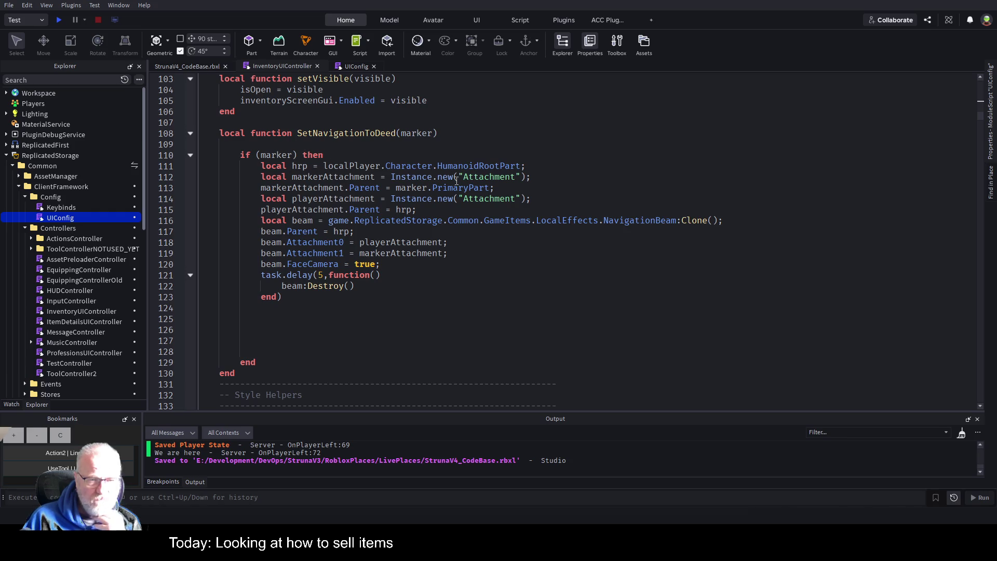
scroll(432, 222, "down", 7)
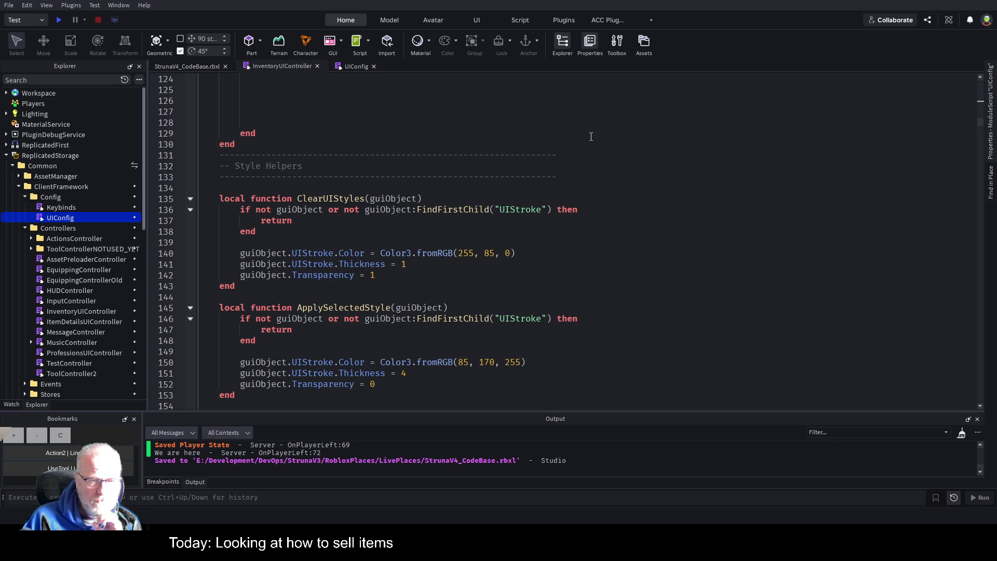
left_click(648, 265)
scroll(571, 260, "down", 5)
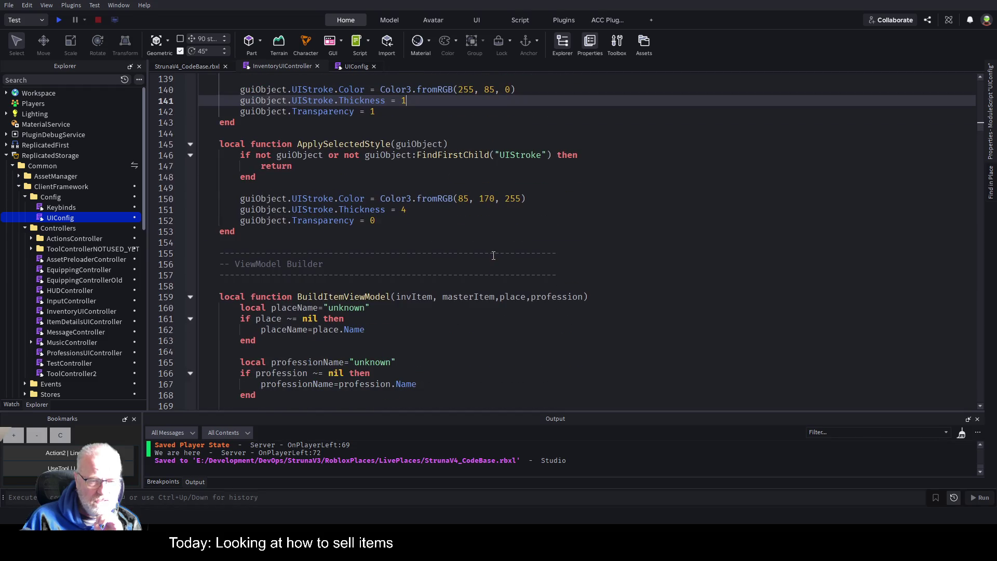
scroll(402, 253, "down", 2)
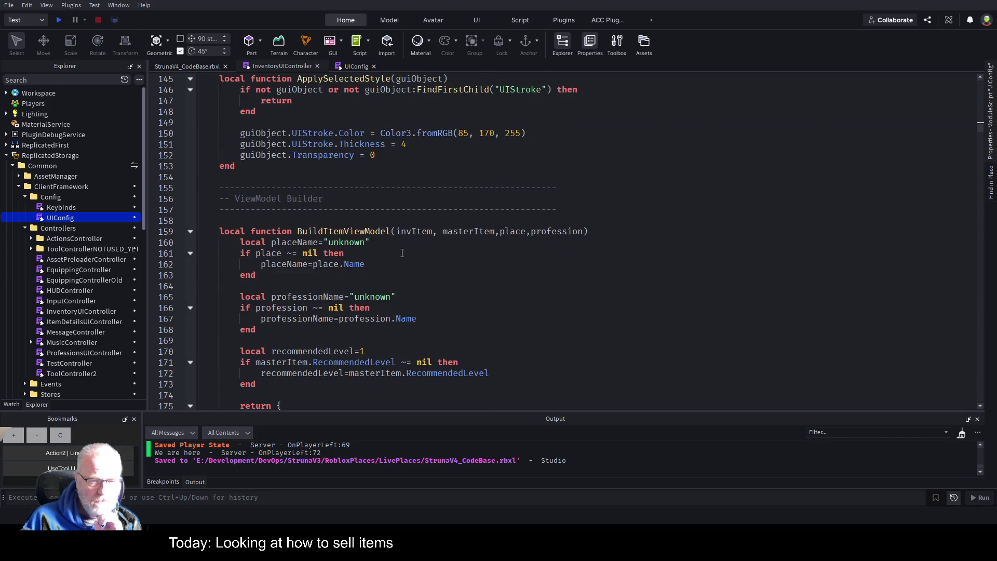
scroll(467, 268, "down", 2)
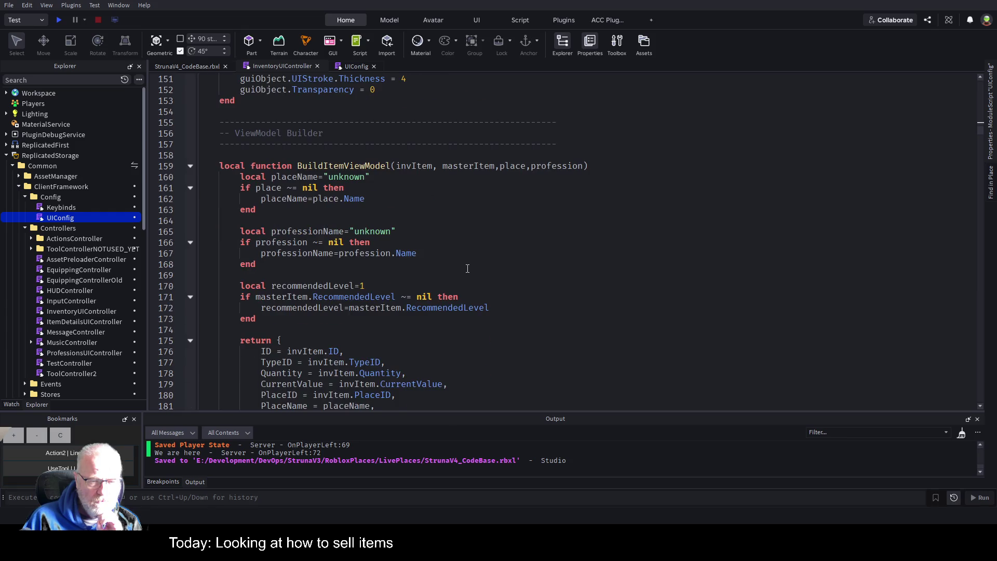
scroll(470, 257, "down", 3)
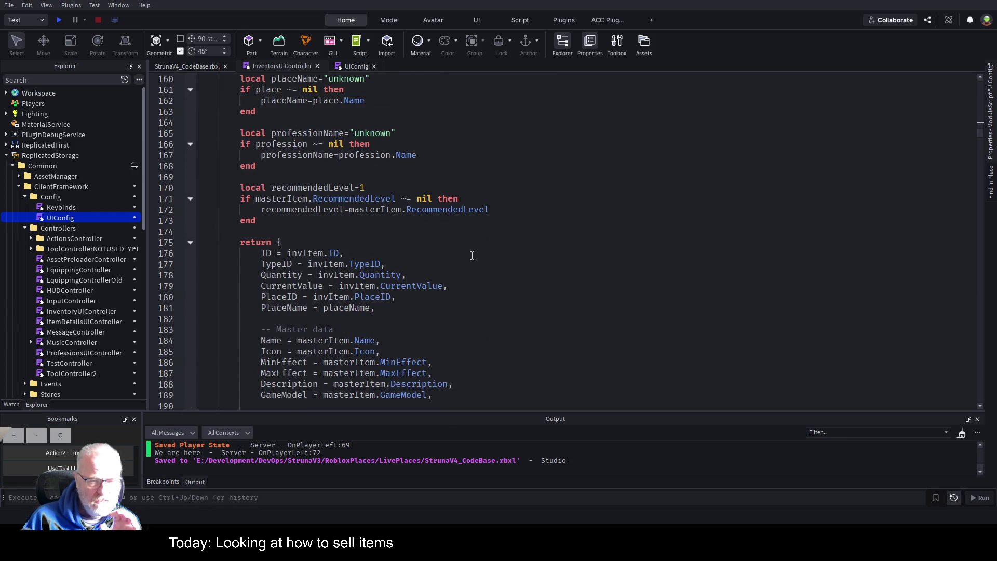
scroll(472, 256, "down", 3)
left_click(569, 221)
key("ctrl+f")
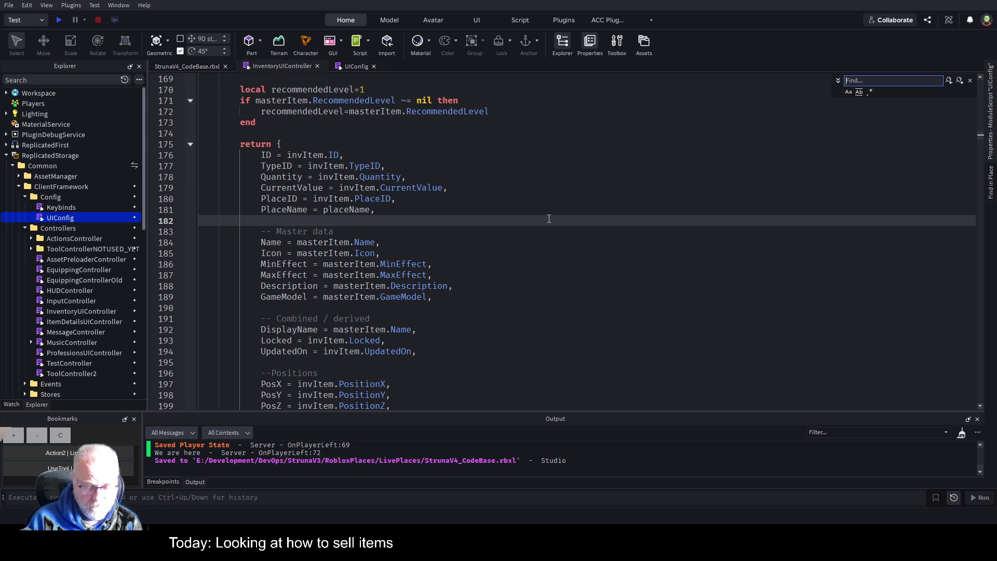
Search for 'Equip' and inspect the Equip button code using the Struna_Button template
type("Equipo")
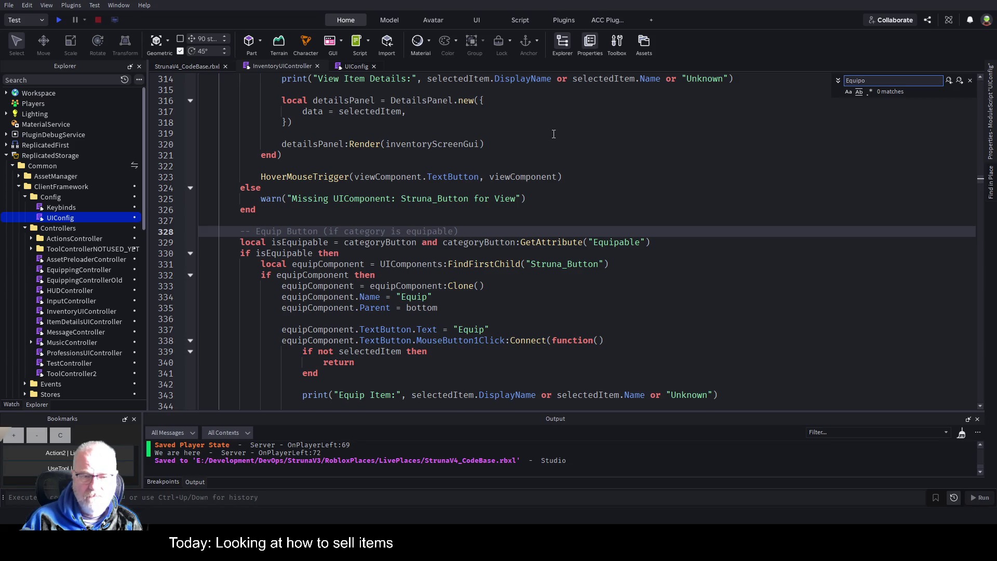
left_click(402, 242)
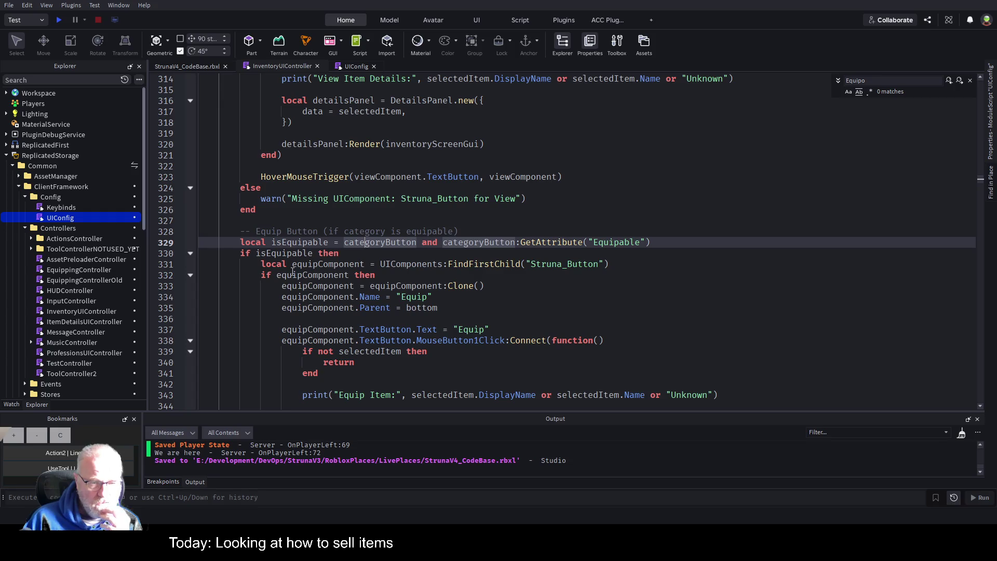
double_click(571, 264)
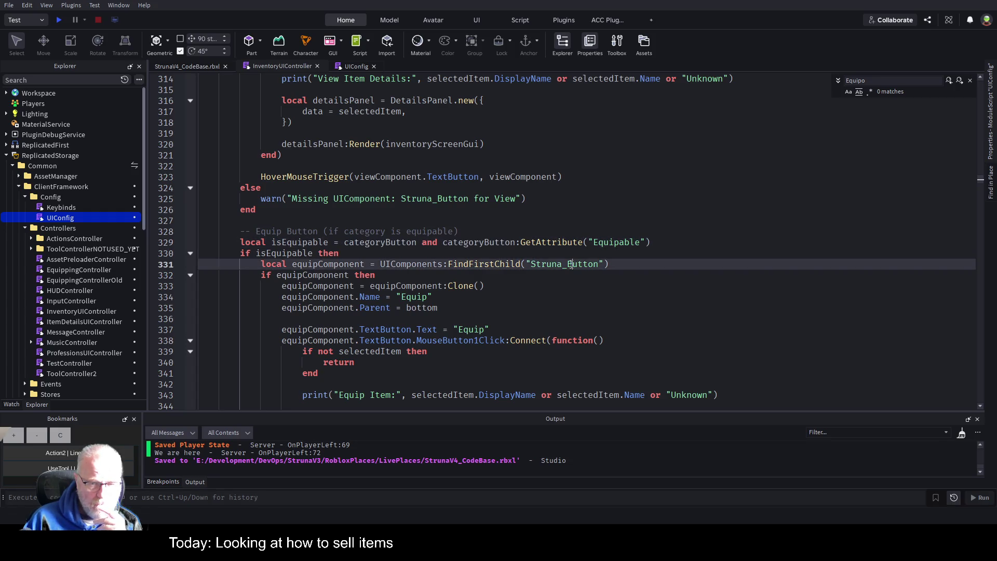
scroll(417, 273, "down", 2)
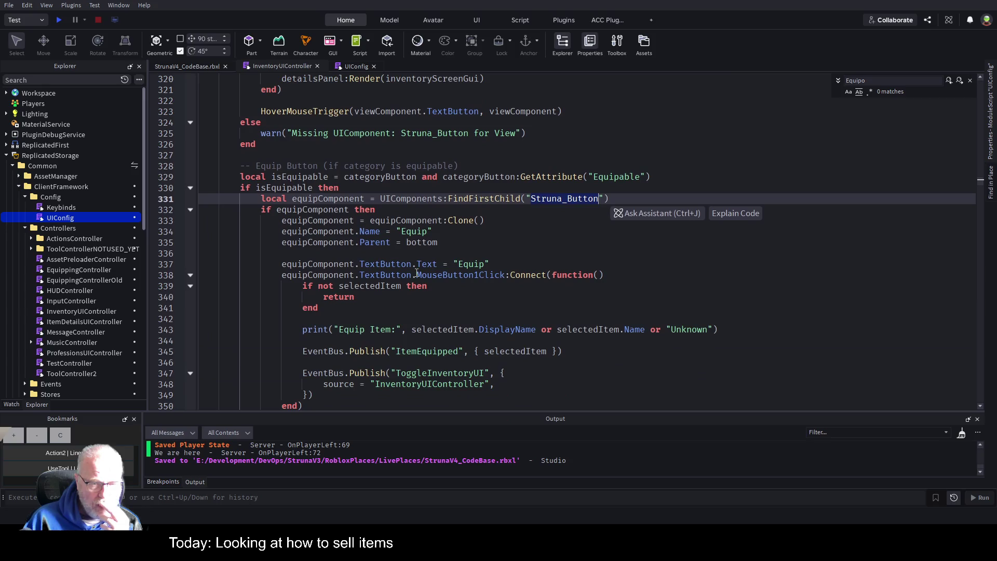
scroll(346, 287, "down", 4)
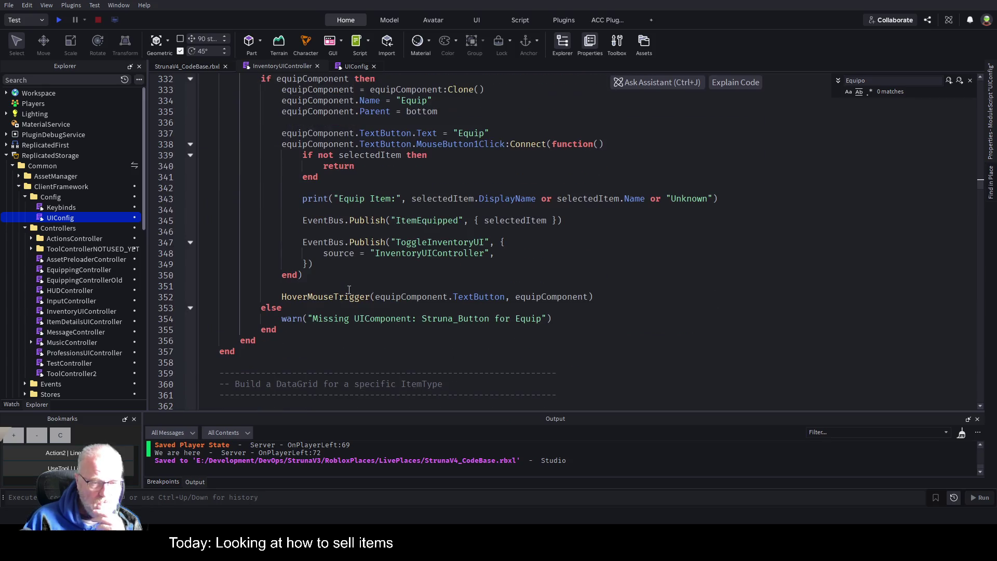
scroll(336, 307, "up", 4)
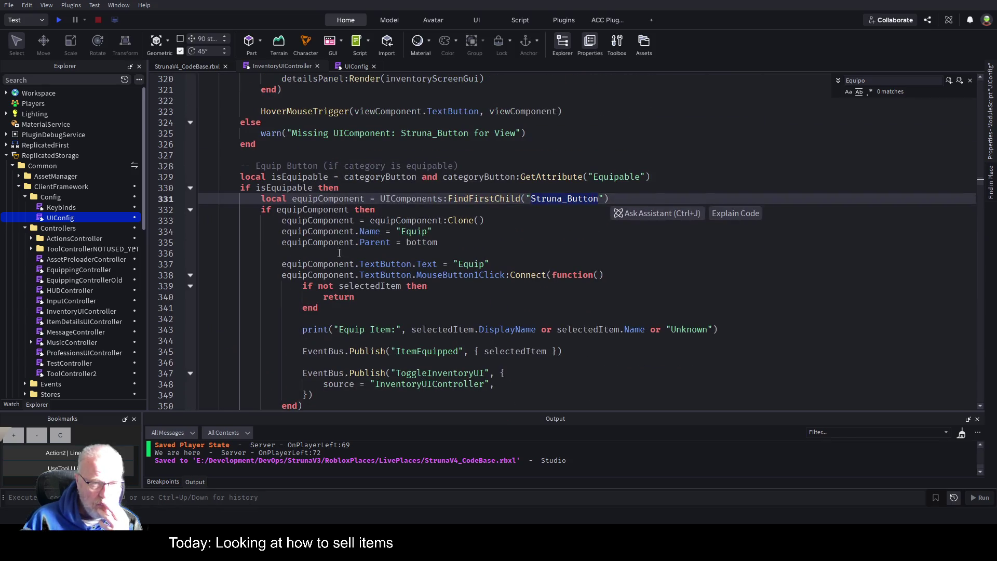
Fold the isEquipable block, check the Equipable attribute, and place the caret after the Equip block
left_click(189, 188)
scroll(256, 214, "up", 4)
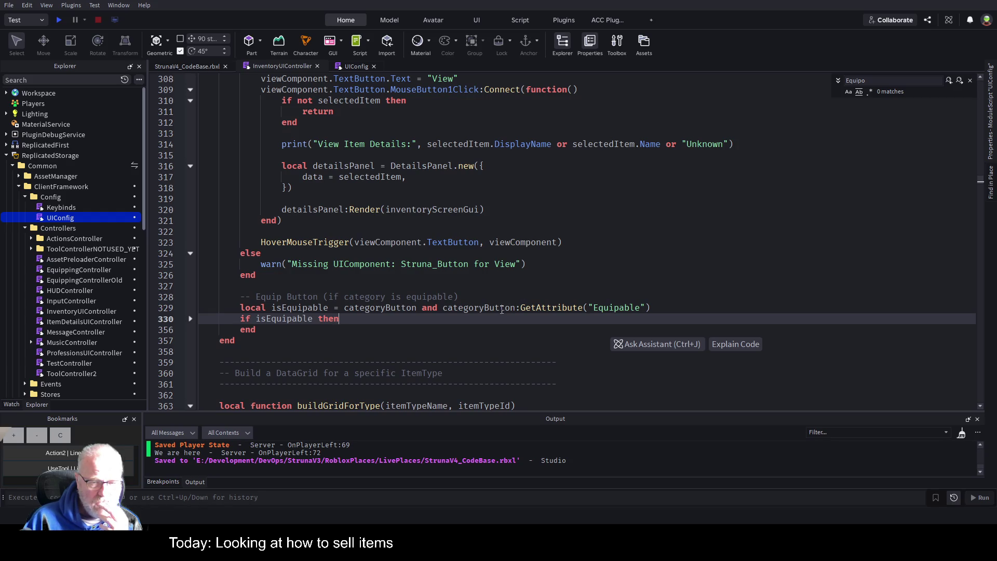
double_click(619, 307)
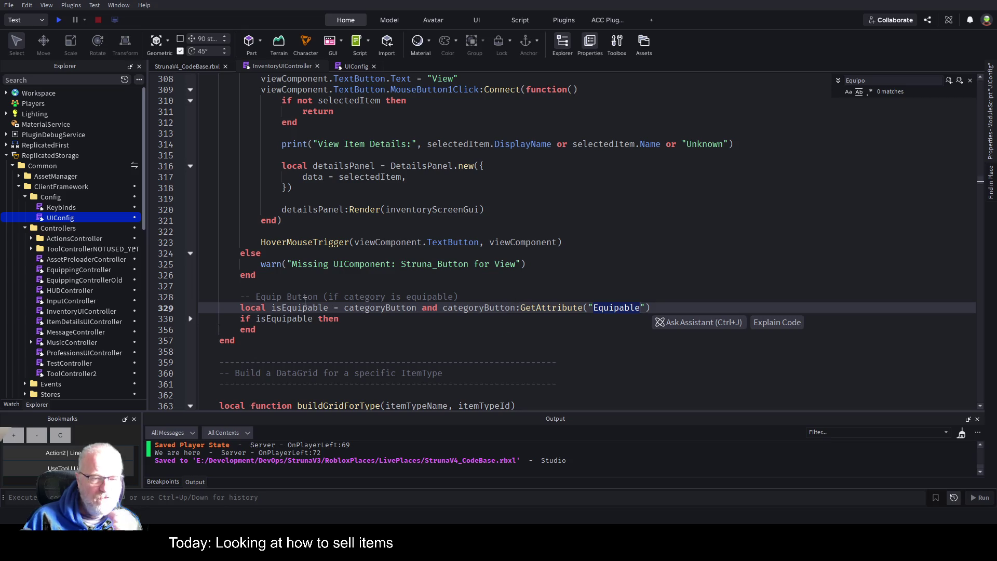
left_click(332, 287)
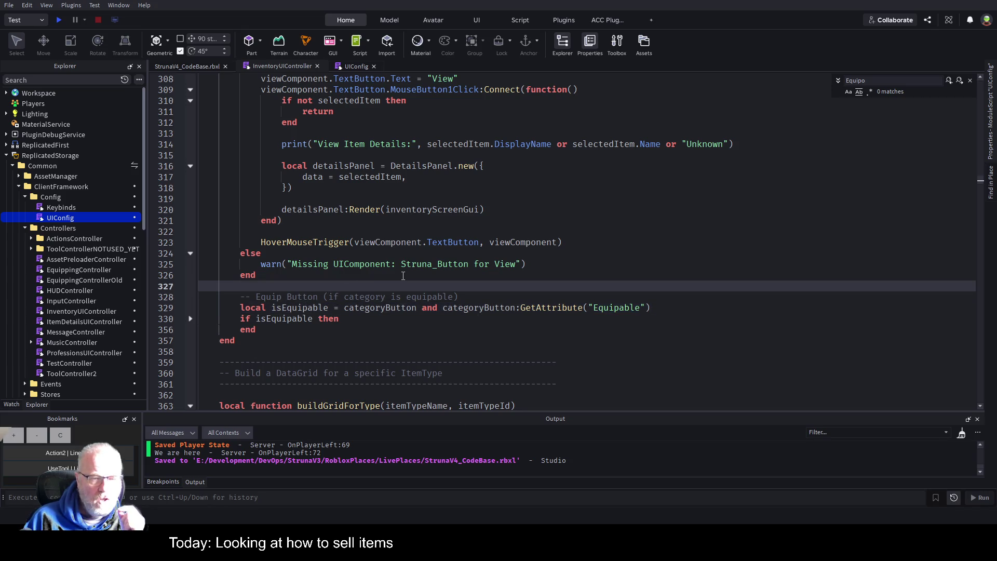
scroll(403, 276, "up", 8)
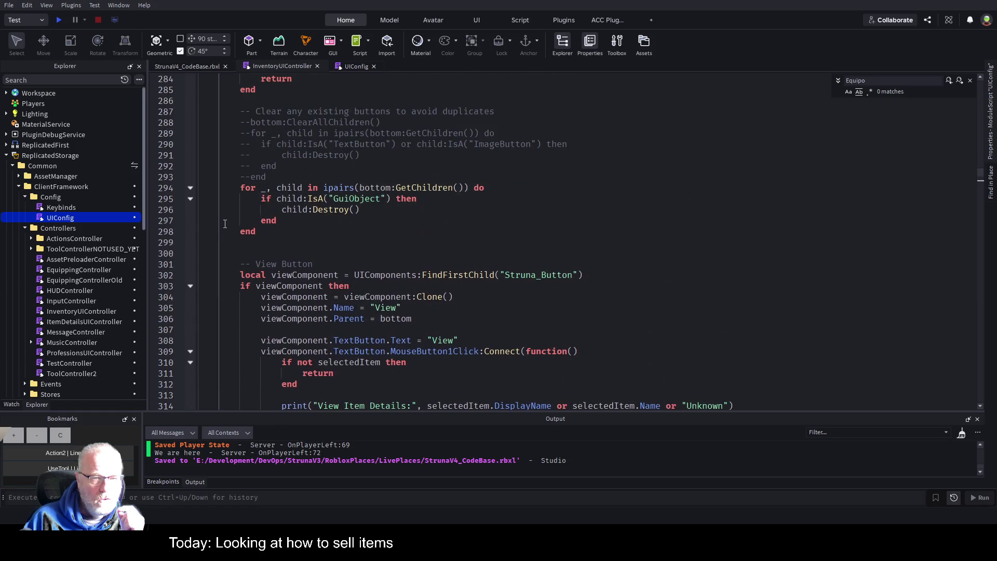
scroll(225, 224, "up", 5)
scroll(225, 223, "down", 12)
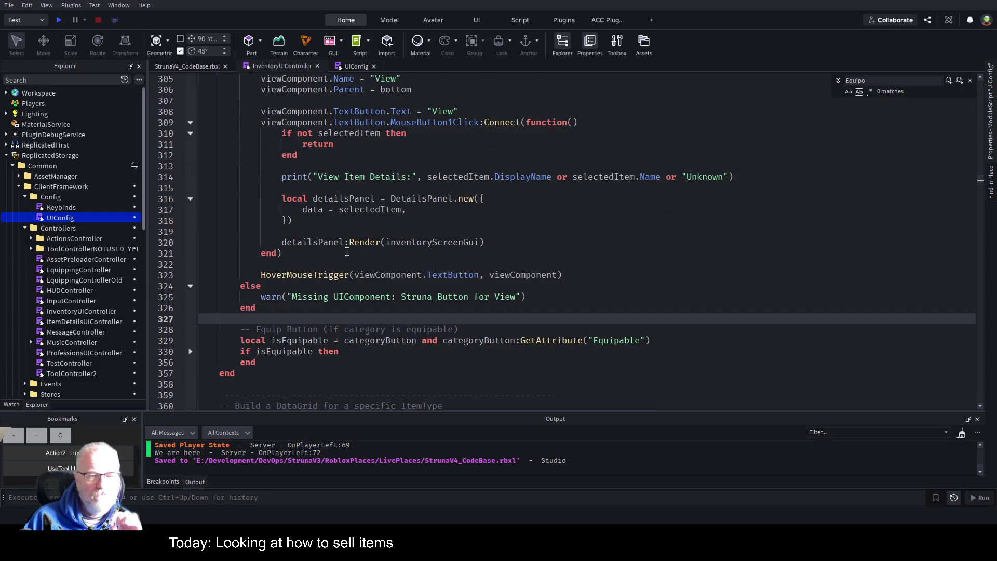
scroll(347, 252, "down", 2)
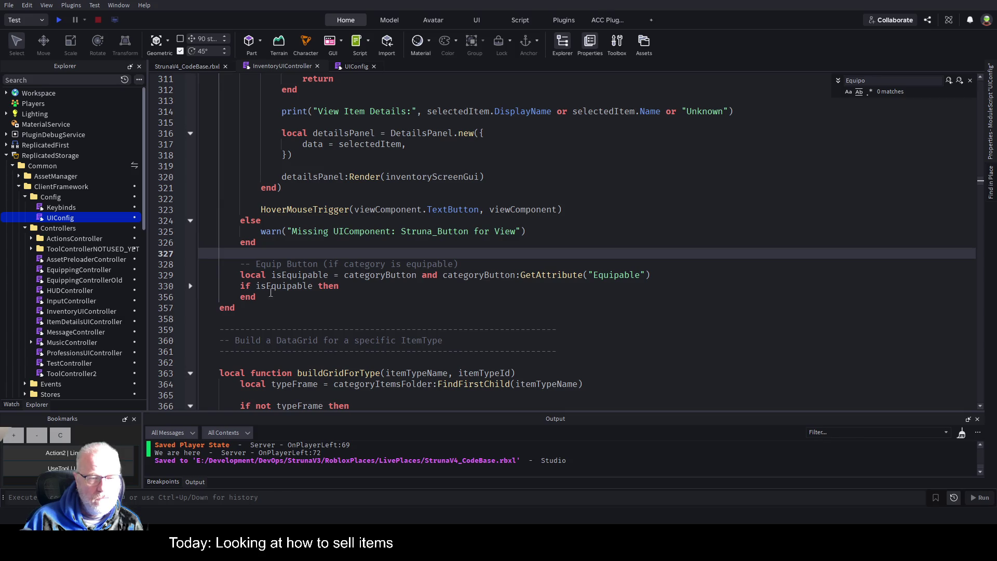
left_click(455, 296)
key("Return")
key("Return")
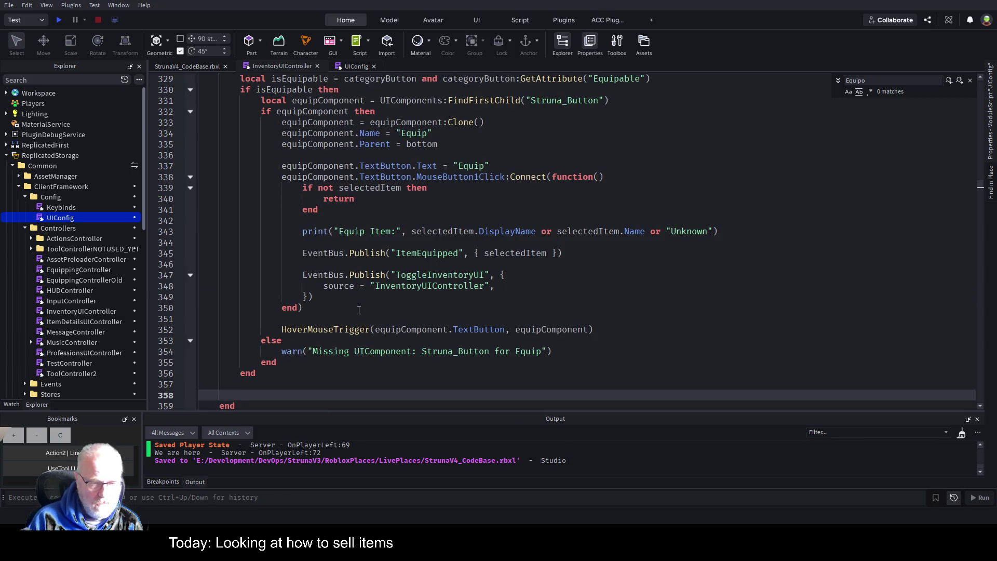
scroll(336, 202, "down", 4)
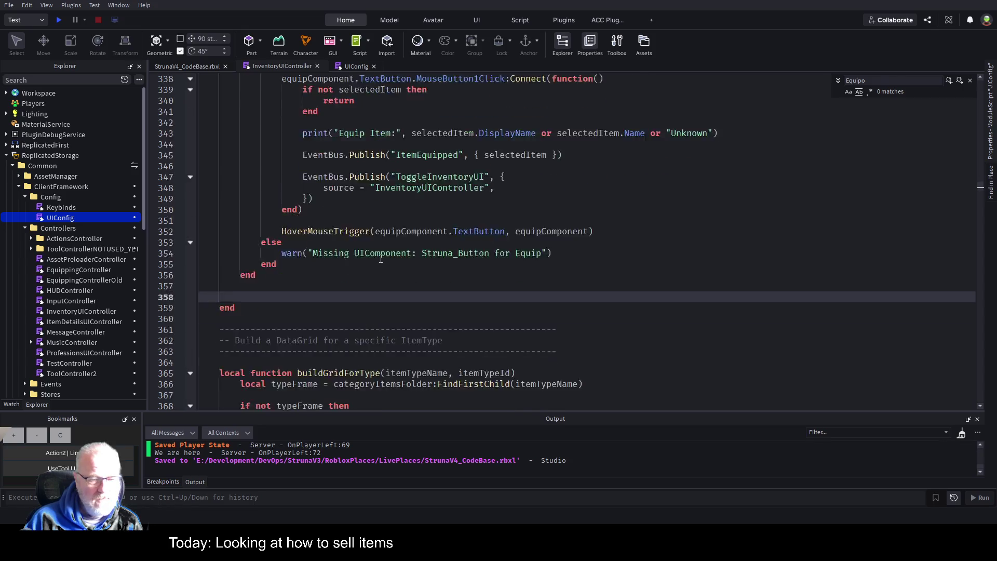
type("Mak")
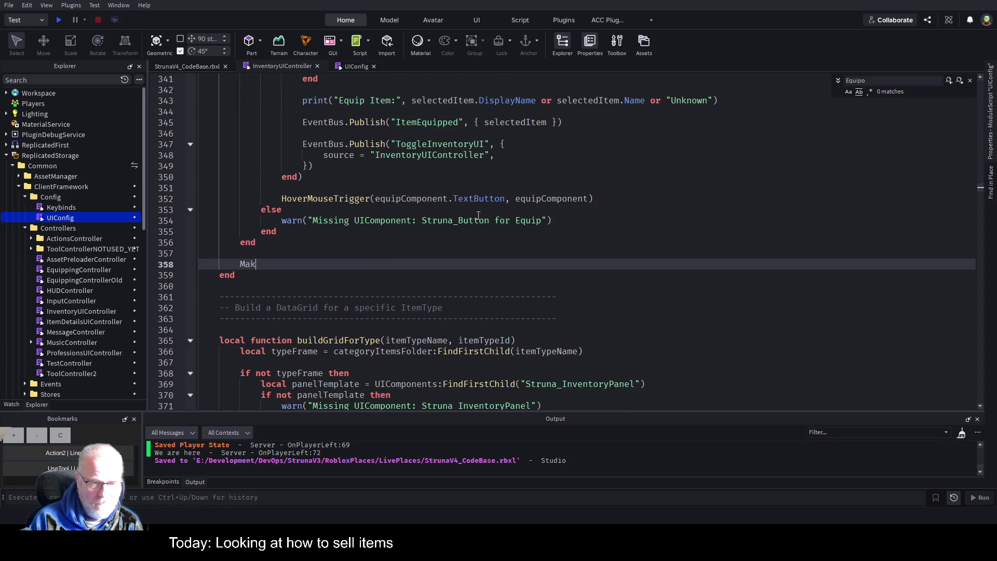
type("eSellButton()")
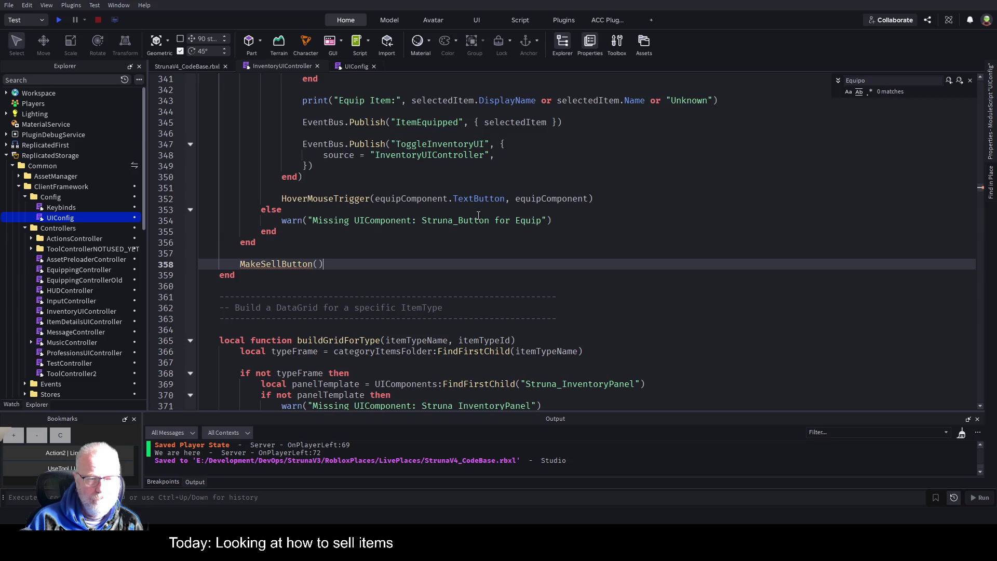
key("shift+Home")
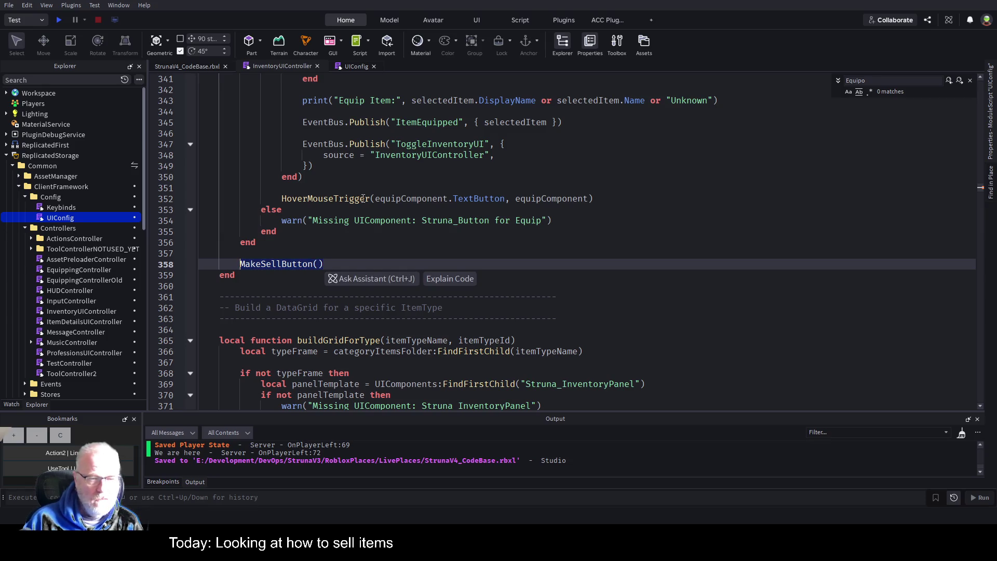
scroll(229, 181, "up", 4)
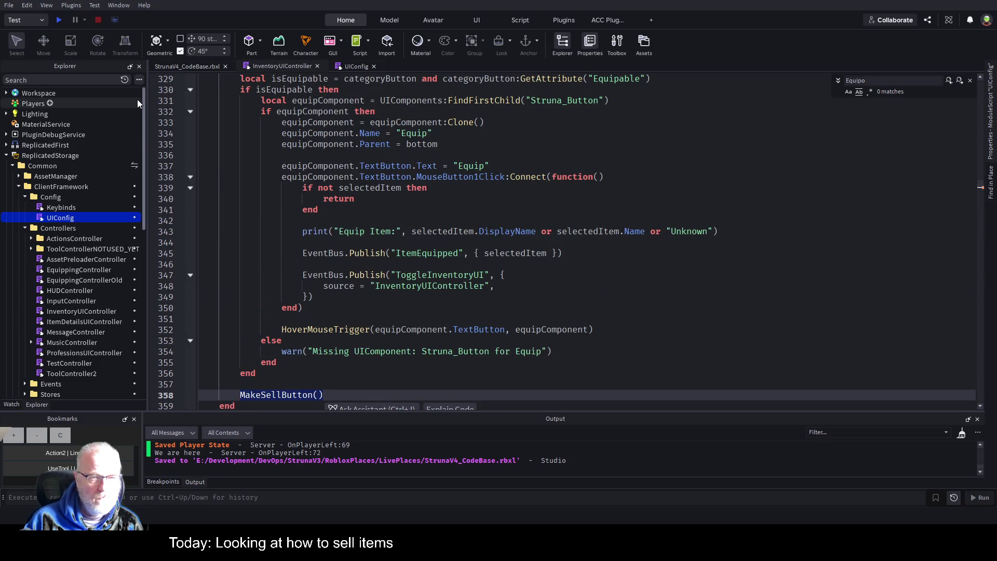
scroll(247, 175, "up", 1)
scroll(247, 175, "up", 19)
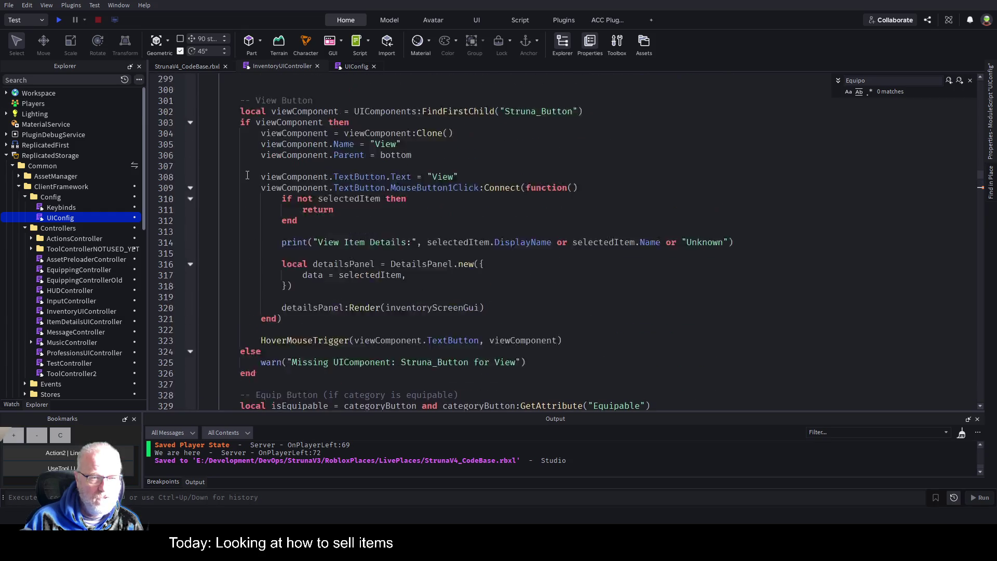
scroll(247, 175, "up", 3)
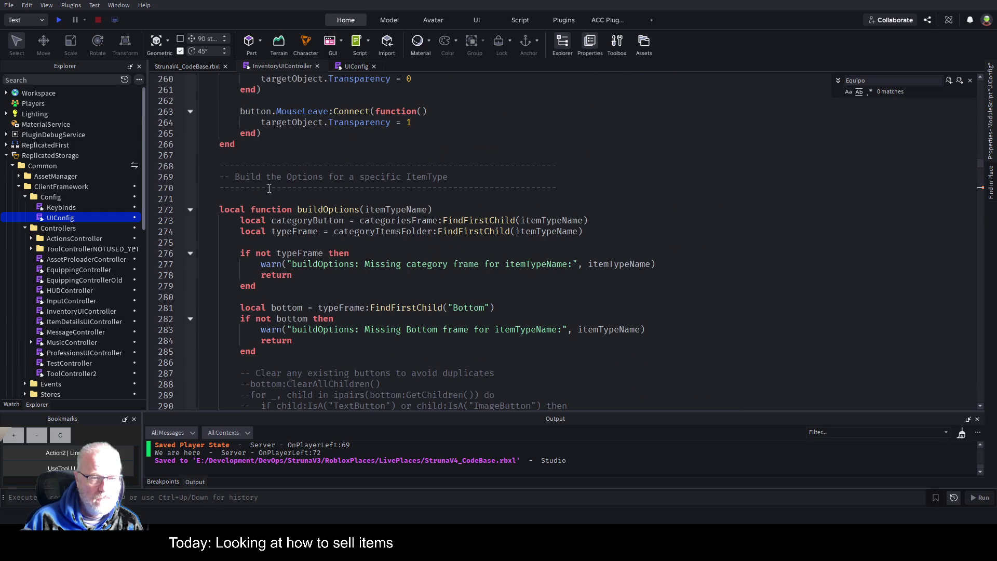
left_click(257, 190)
Add an empty local function MakeSellButton() stub above buildOptions and save
key("Down")
key("Up")
key("Up")
key("Up")
key("Up")
key("Return")
key("Return")
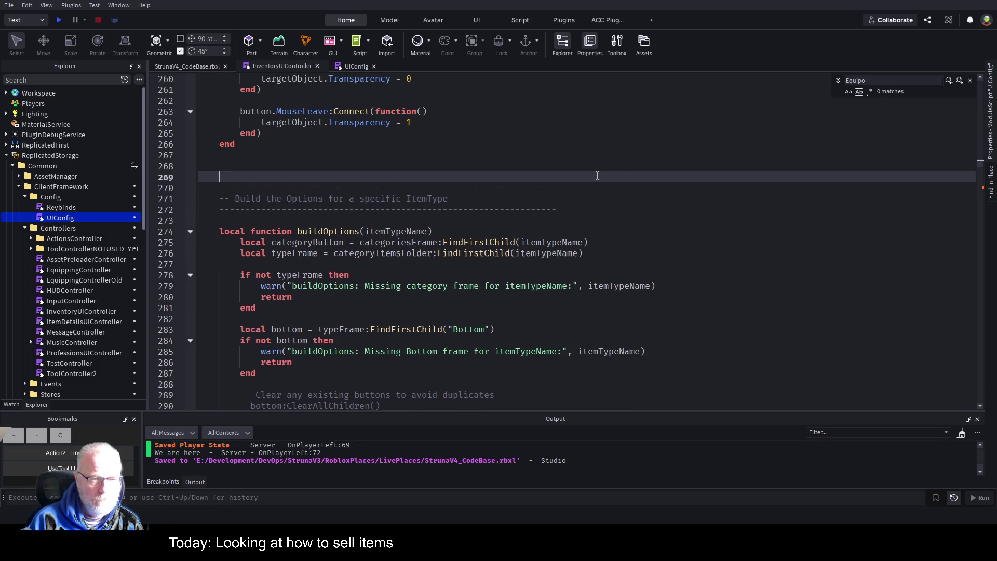
key("Return")
key("Return")
key("Up")
key("Up")
type("lo")
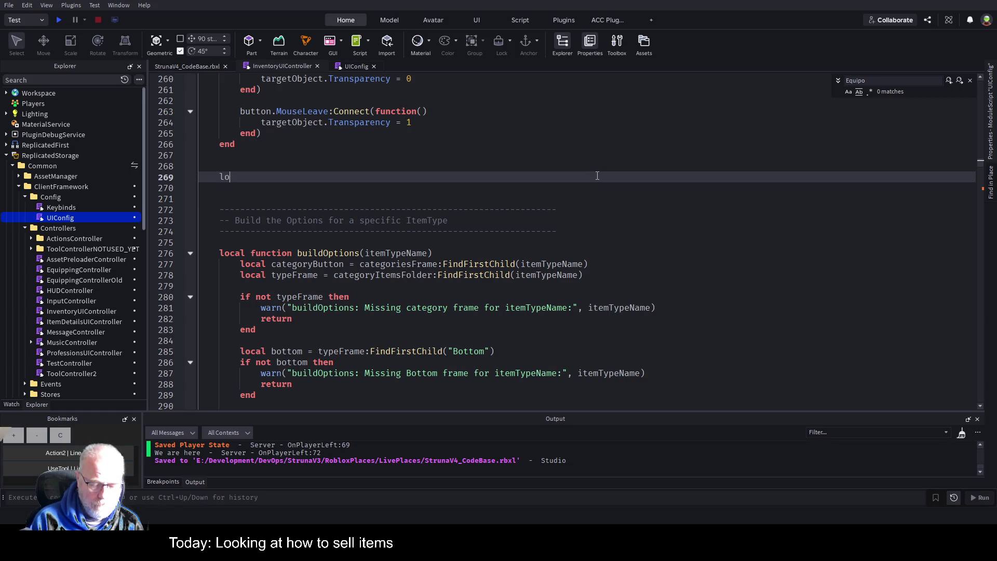
type("cal function MakeSellButton()")
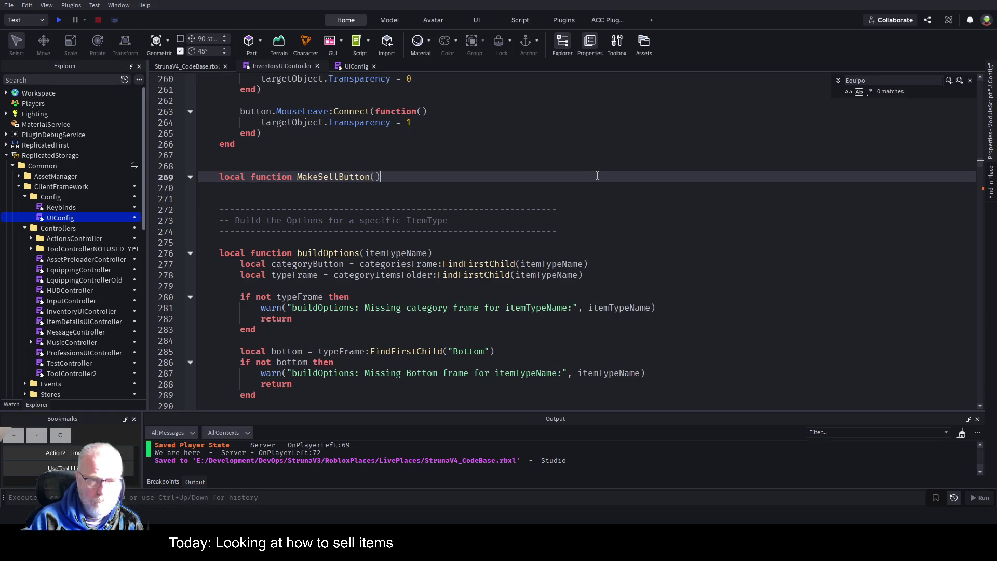
key("Return")
key("ctrl+s")
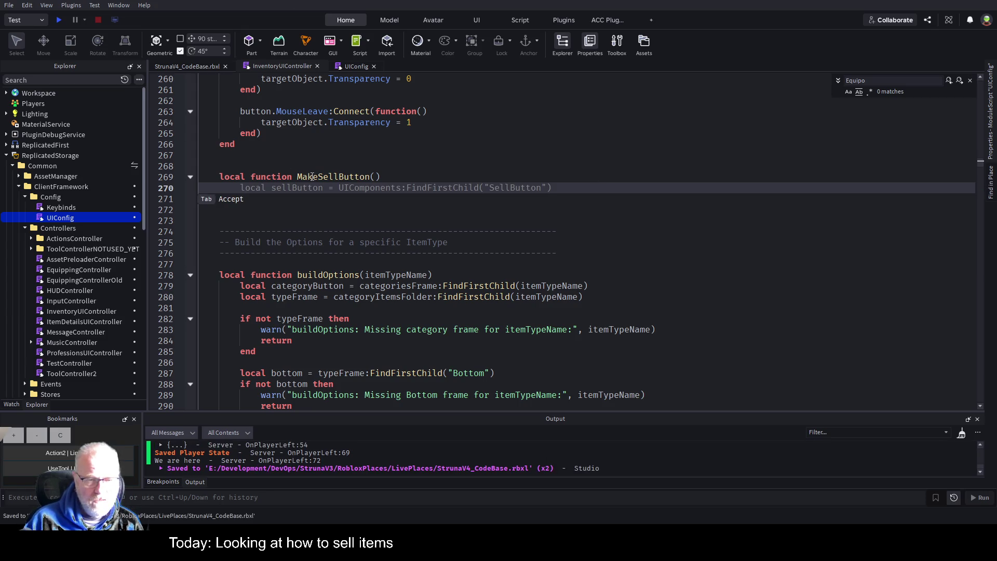
Copy the dashed comment header above MakeSellButton, reworded to 'Sell Button so we can hide/show it if we are in the shop', and save
left_click(250, 166)
key("Down")
key("Down")
key("Down")
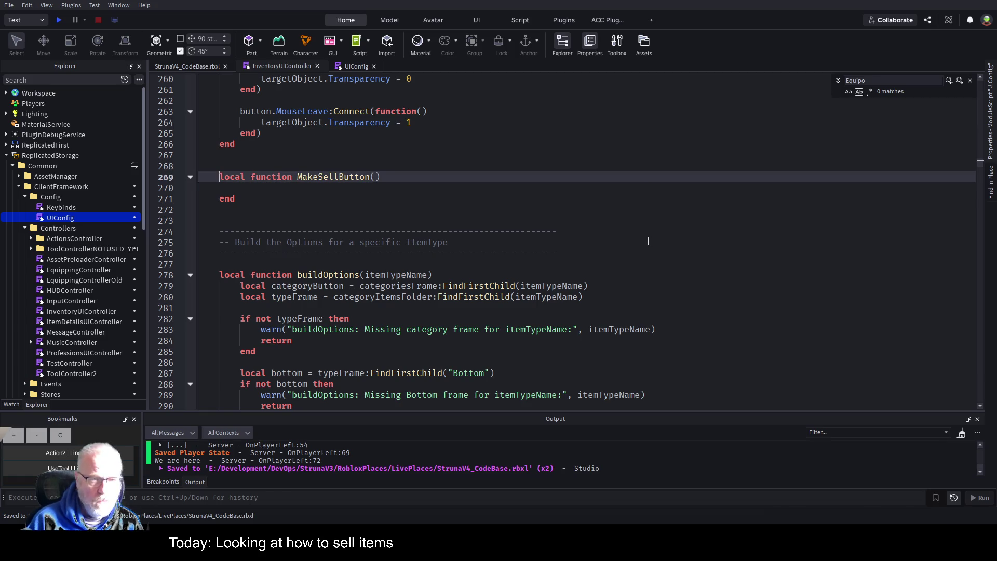
key("Up")
key("Up")
key("Down")
key("Down")
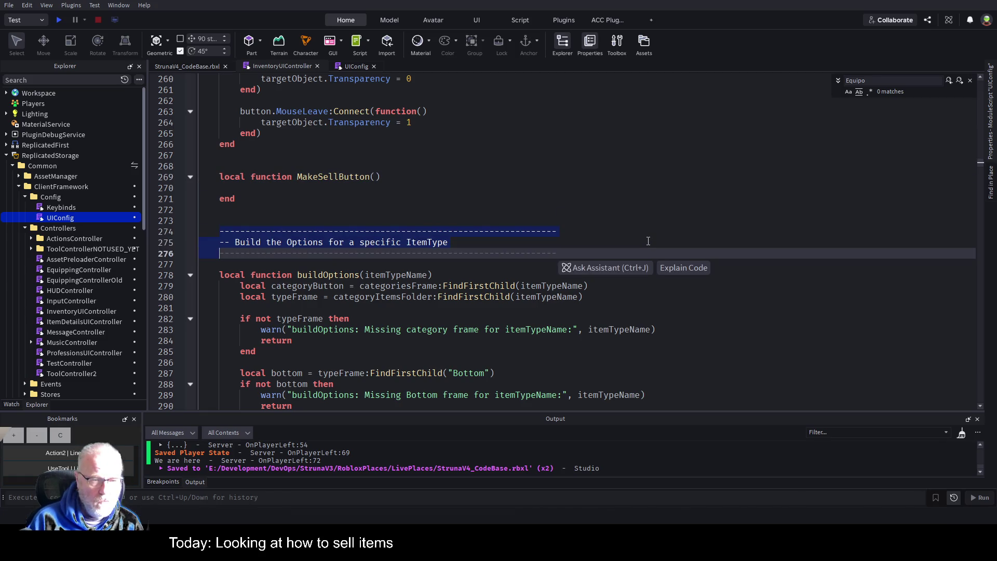
key("Up")
key("Up")
key("Up")
key("Up")
key("Up")
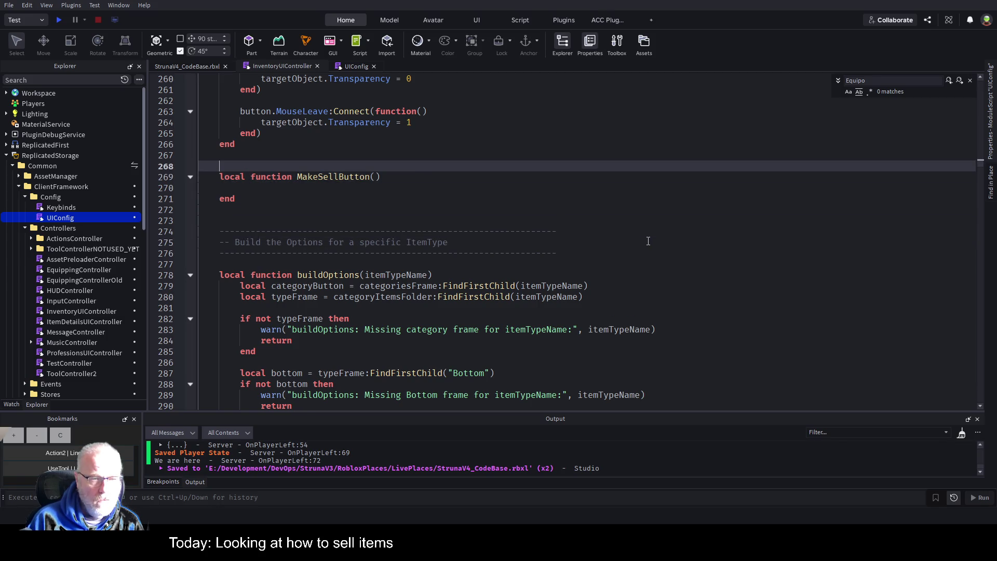
key("ctrl+v")
key("Up")
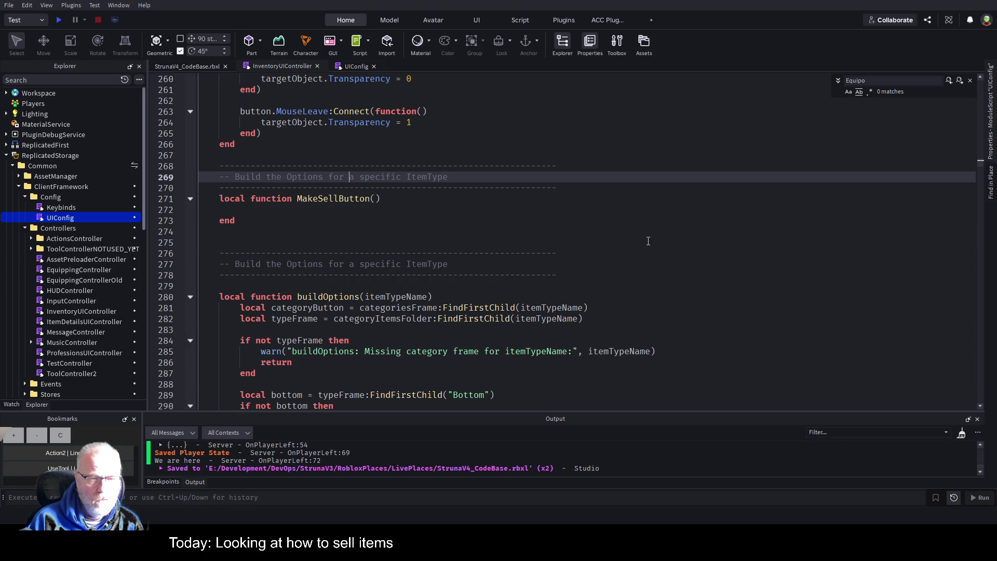
key("shift+End")
key("Delete")
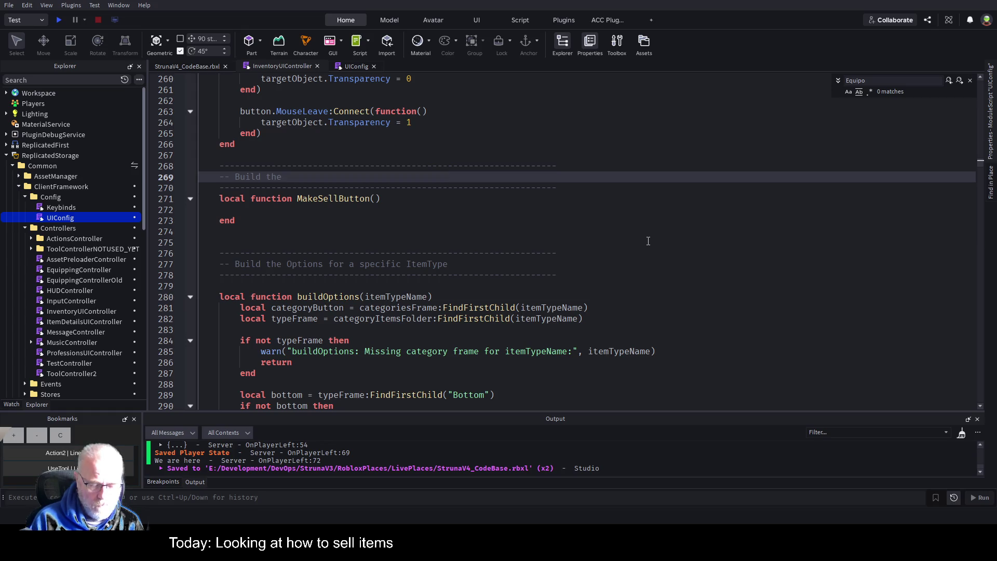
type("Sell Button")
type(" so")
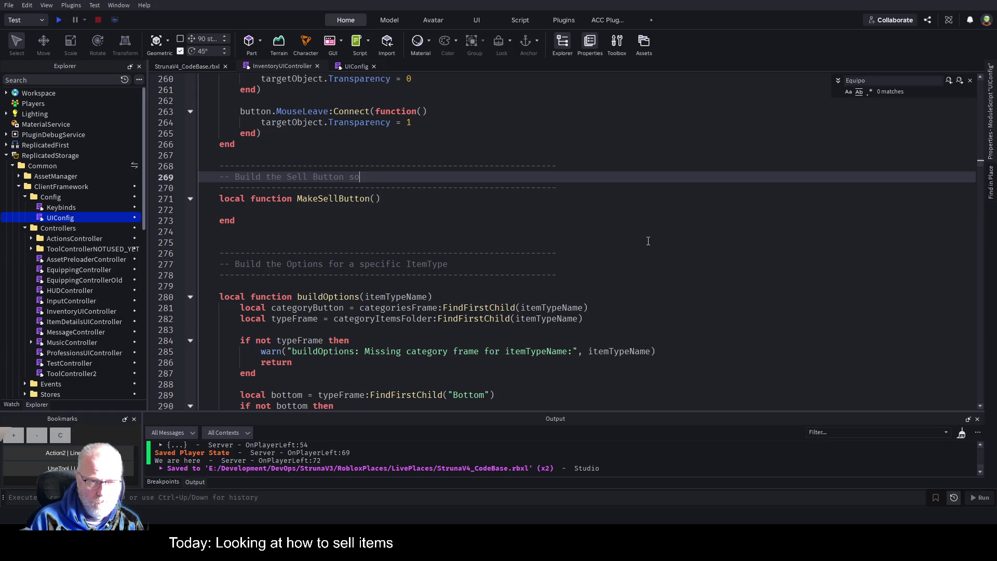
type(" we can hide/show ")
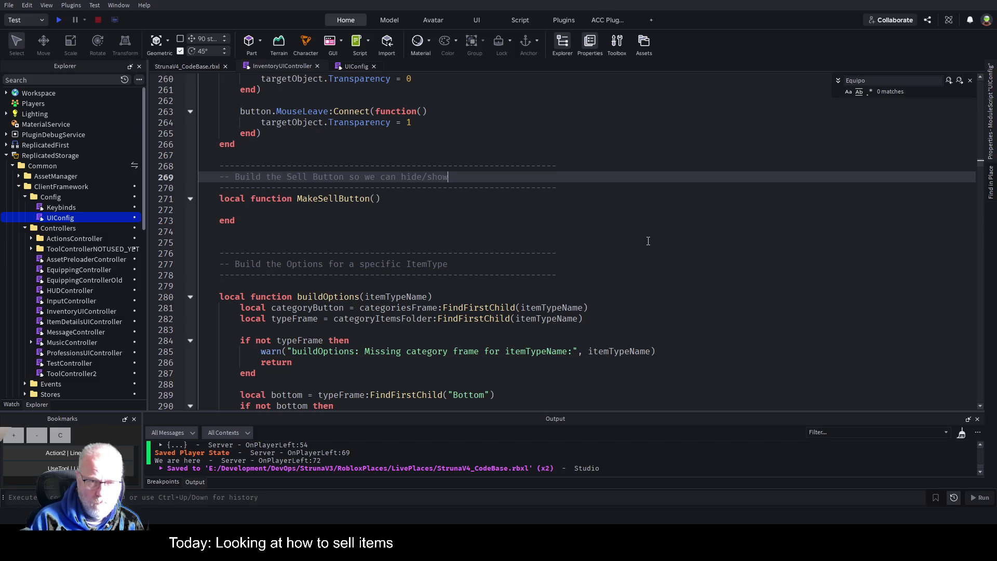
type("it if")
type(" we are i")
type("n the sh")
type("op")
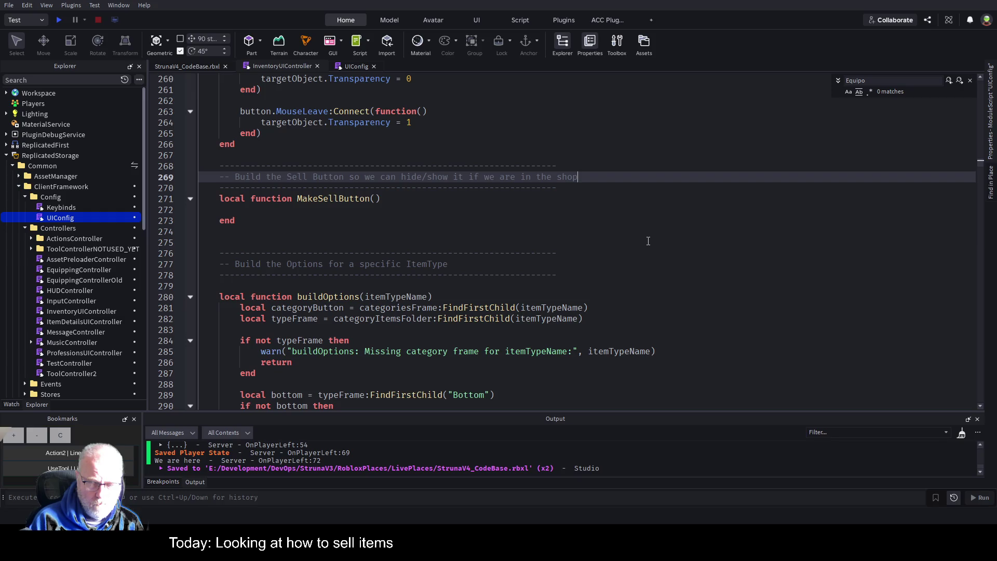
key("ctrl+s")
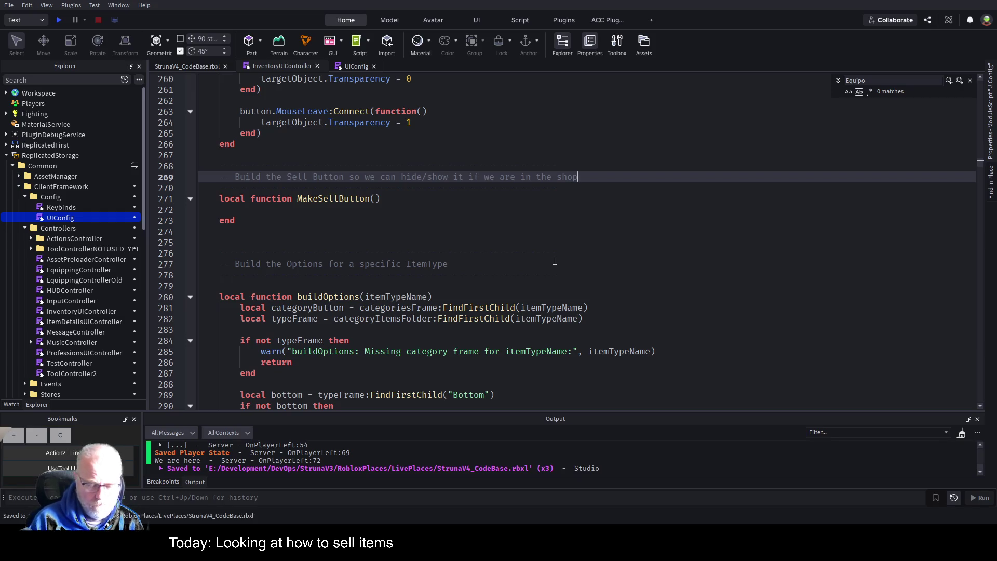
Copy the Equip button code block into the body of MakeSellButton
scroll(391, 223, "down", 20)
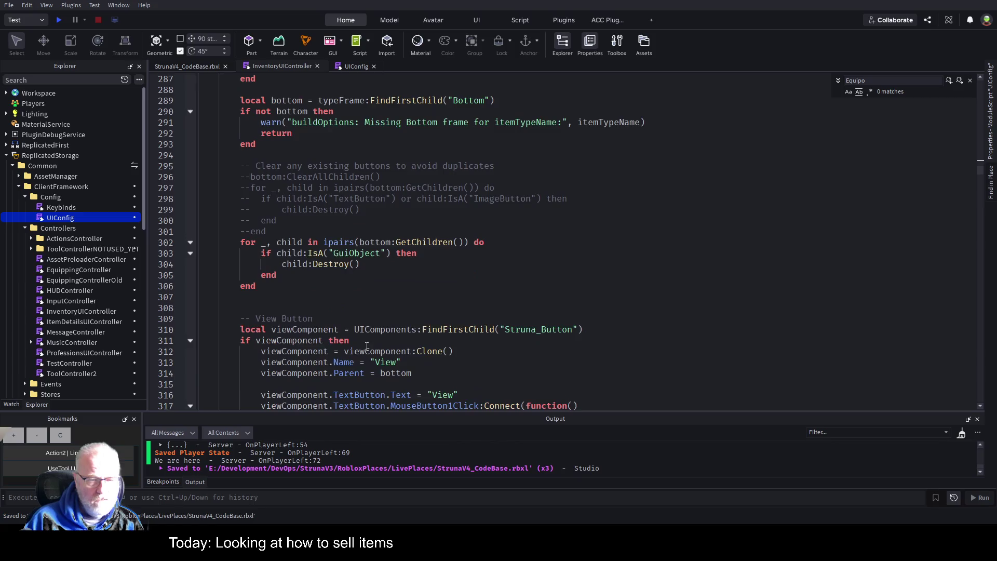
scroll(321, 194, "down", 4)
scroll(338, 225, "up", 4)
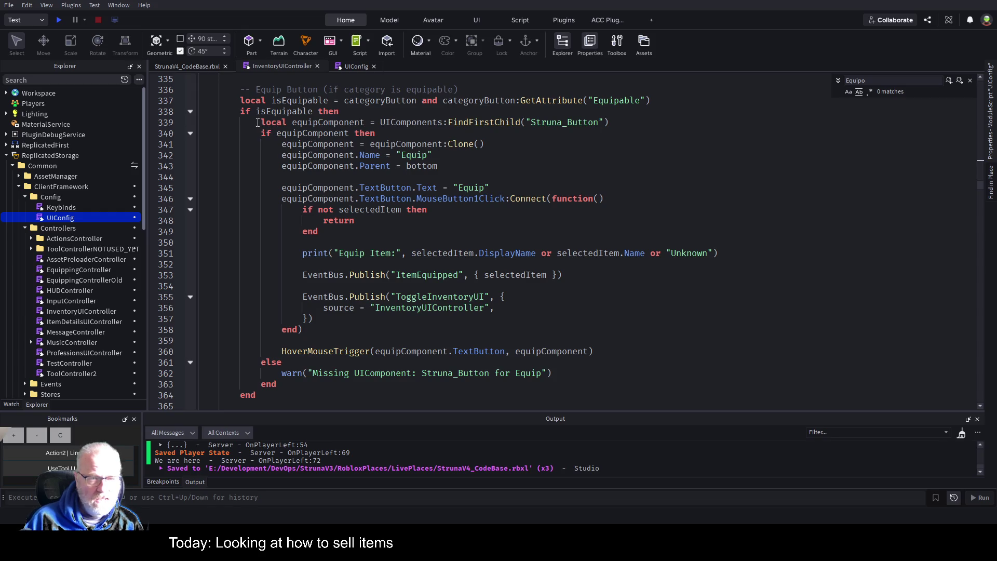
mouse_move(258, 122)
left_mouse_down()
mouse_move(318, 232)
mouse_move(313, 319)
mouse_move(284, 363)
mouse_move(286, 386)
left_mouse_up()
key("ctrl+c")
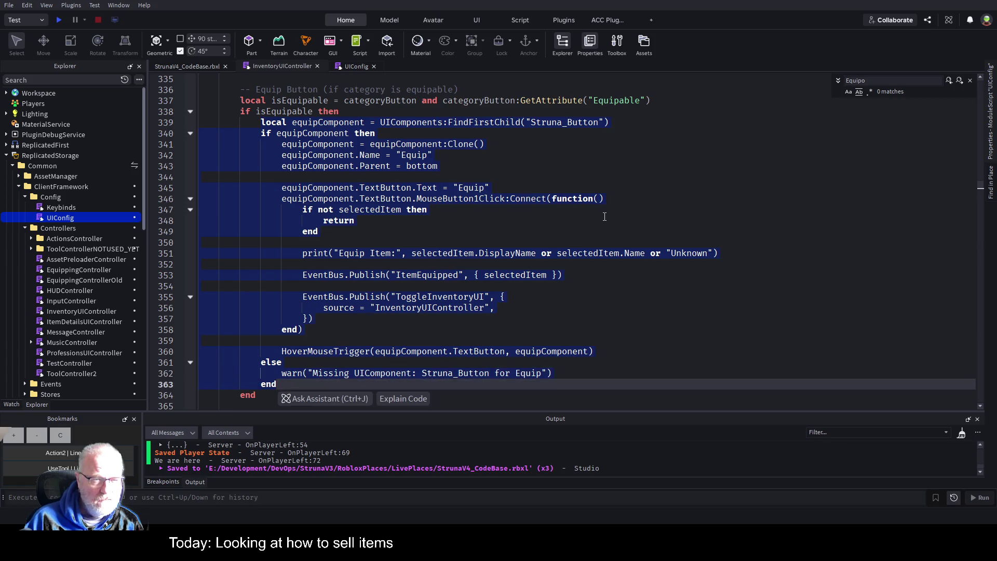
scroll(525, 220, "up", 15)
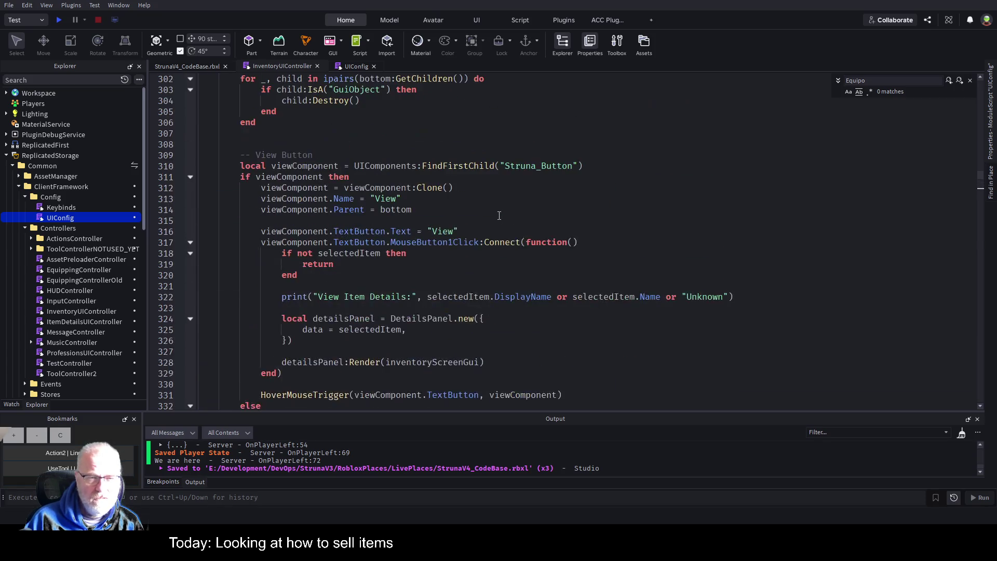
scroll(480, 201, "up", 8)
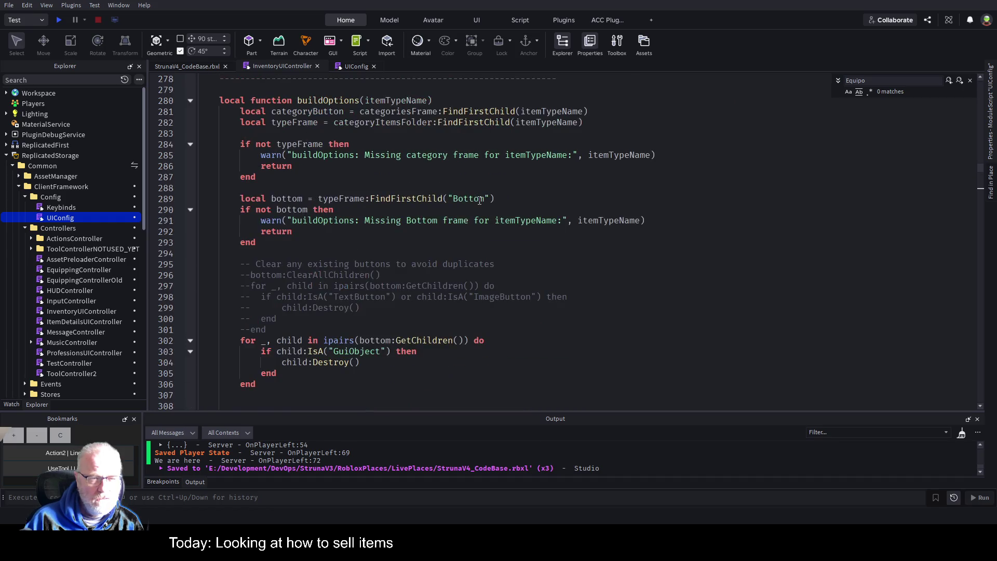
left_click(326, 177)
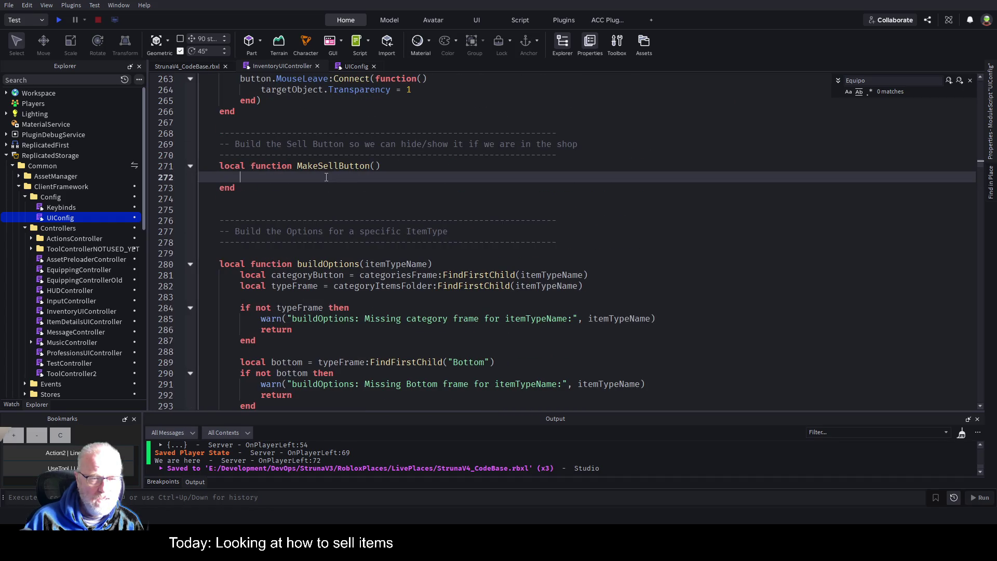
key("ctrl+v")
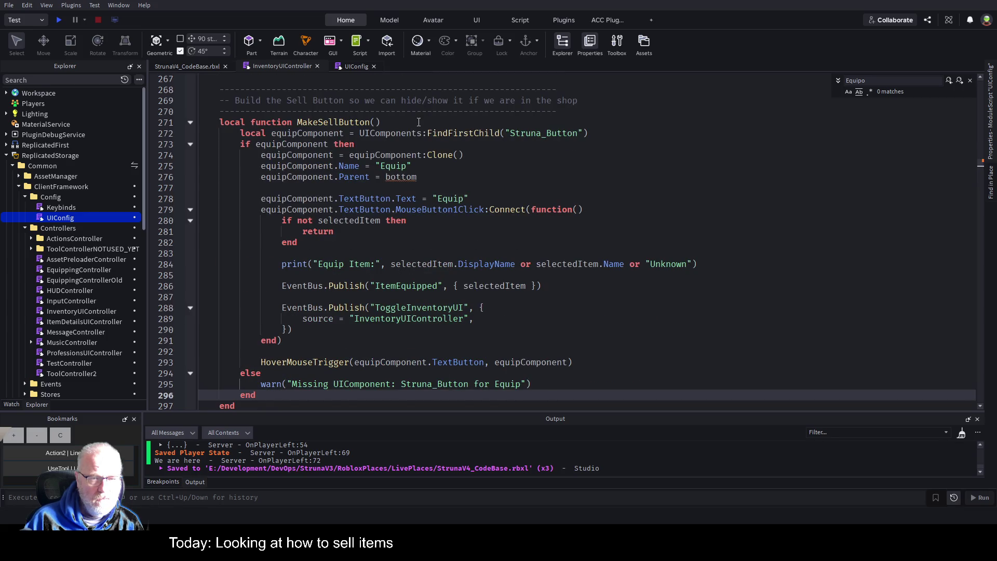
Add '--Rules' and '-- Can sell if Locked=True' lines to the MakeSellButton comment header and save
left_click(419, 122)
left_click(634, 110)
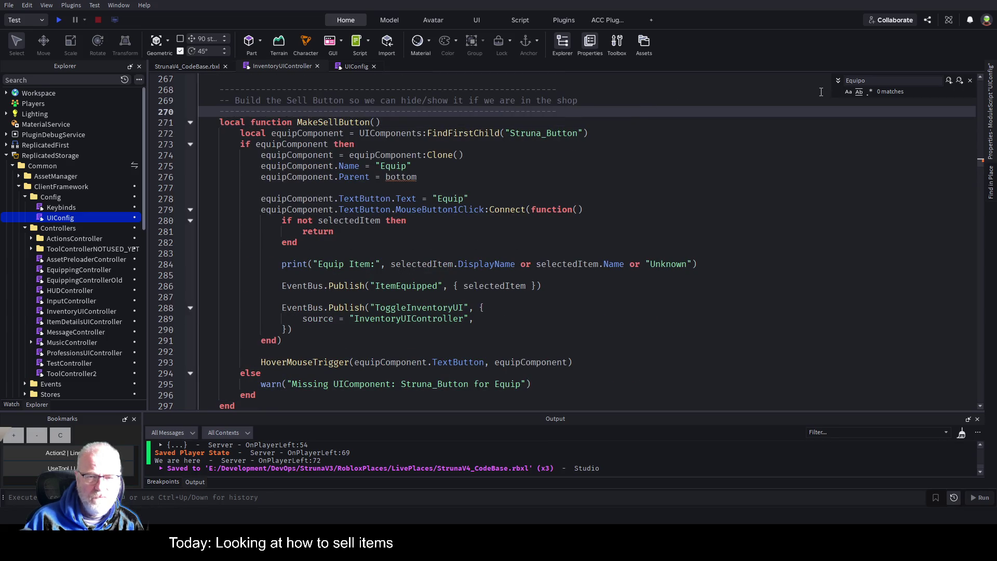
key("Up")
key("Return")
type("--Rules")
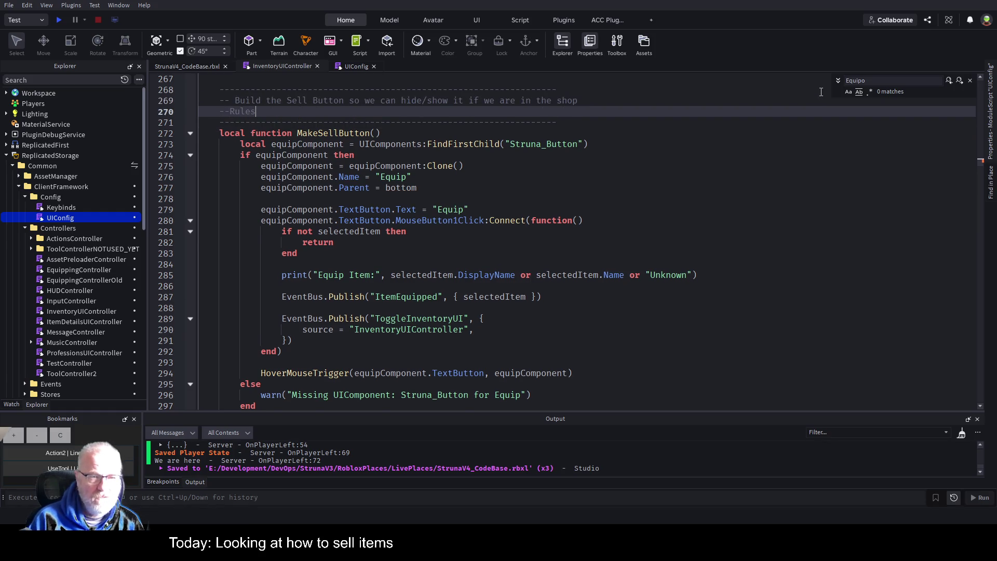
key("Return")
type("-- Ca")
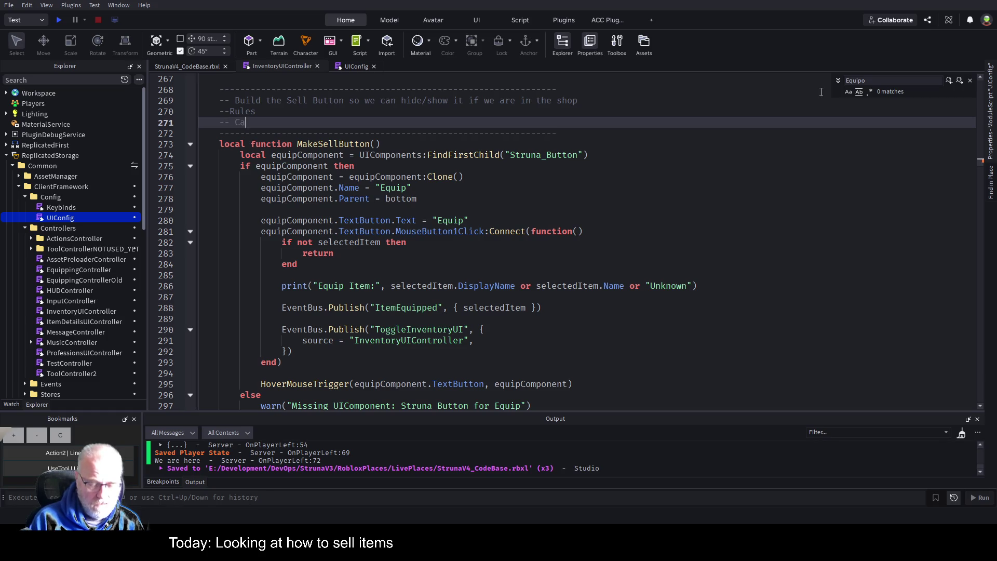
type("n sell if Locked=True")
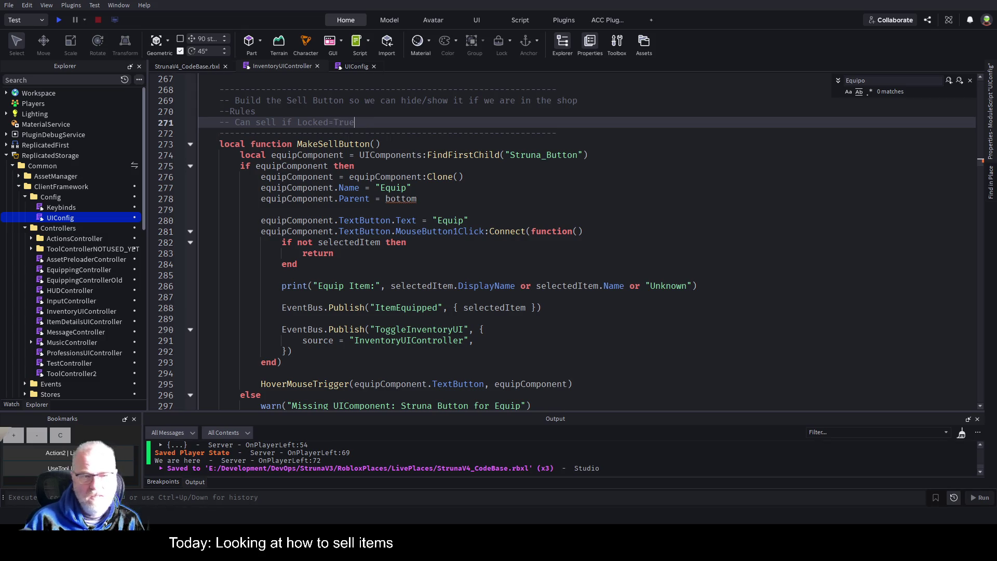
key("ctrl+s")
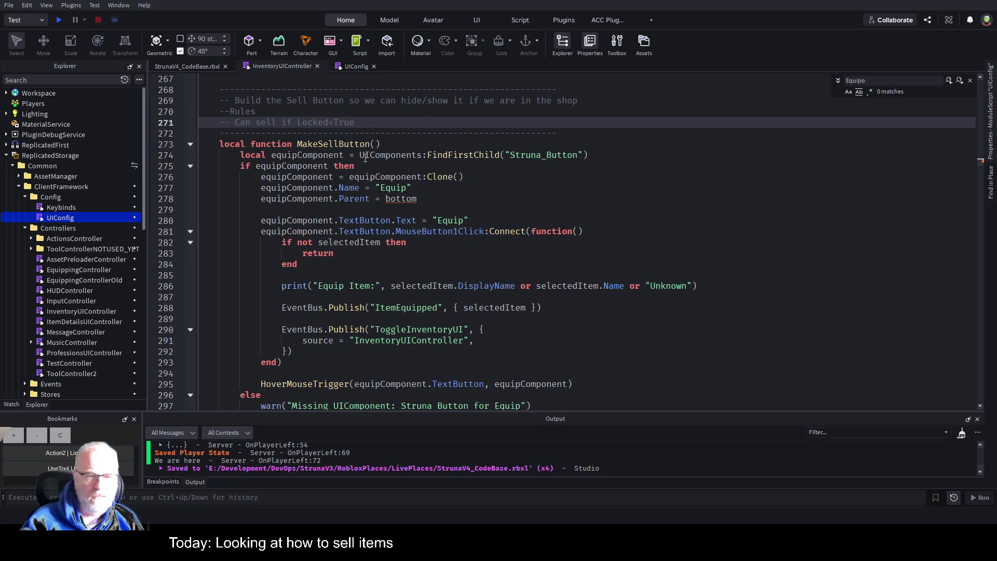
left_click(418, 187)
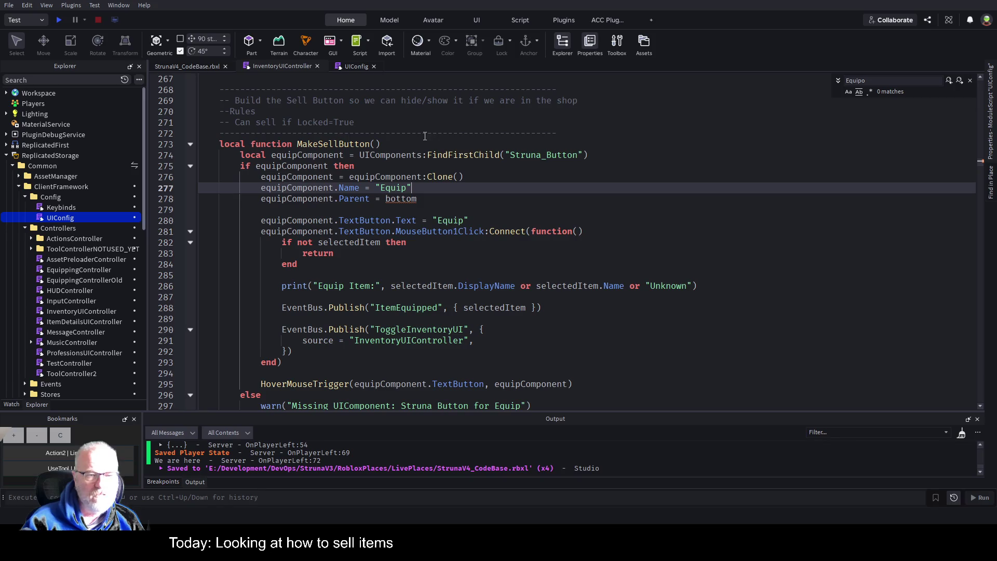
double_click(290, 155)
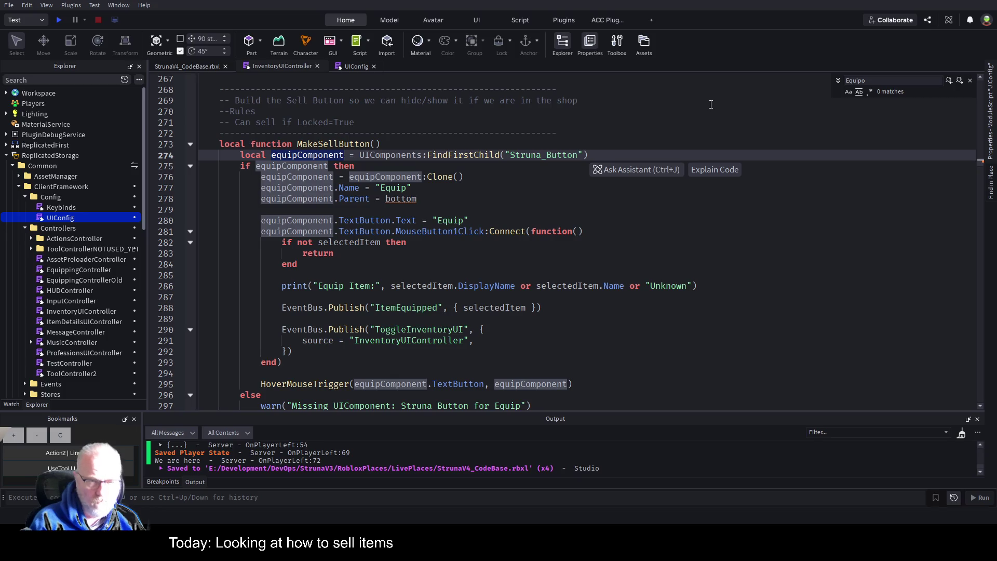